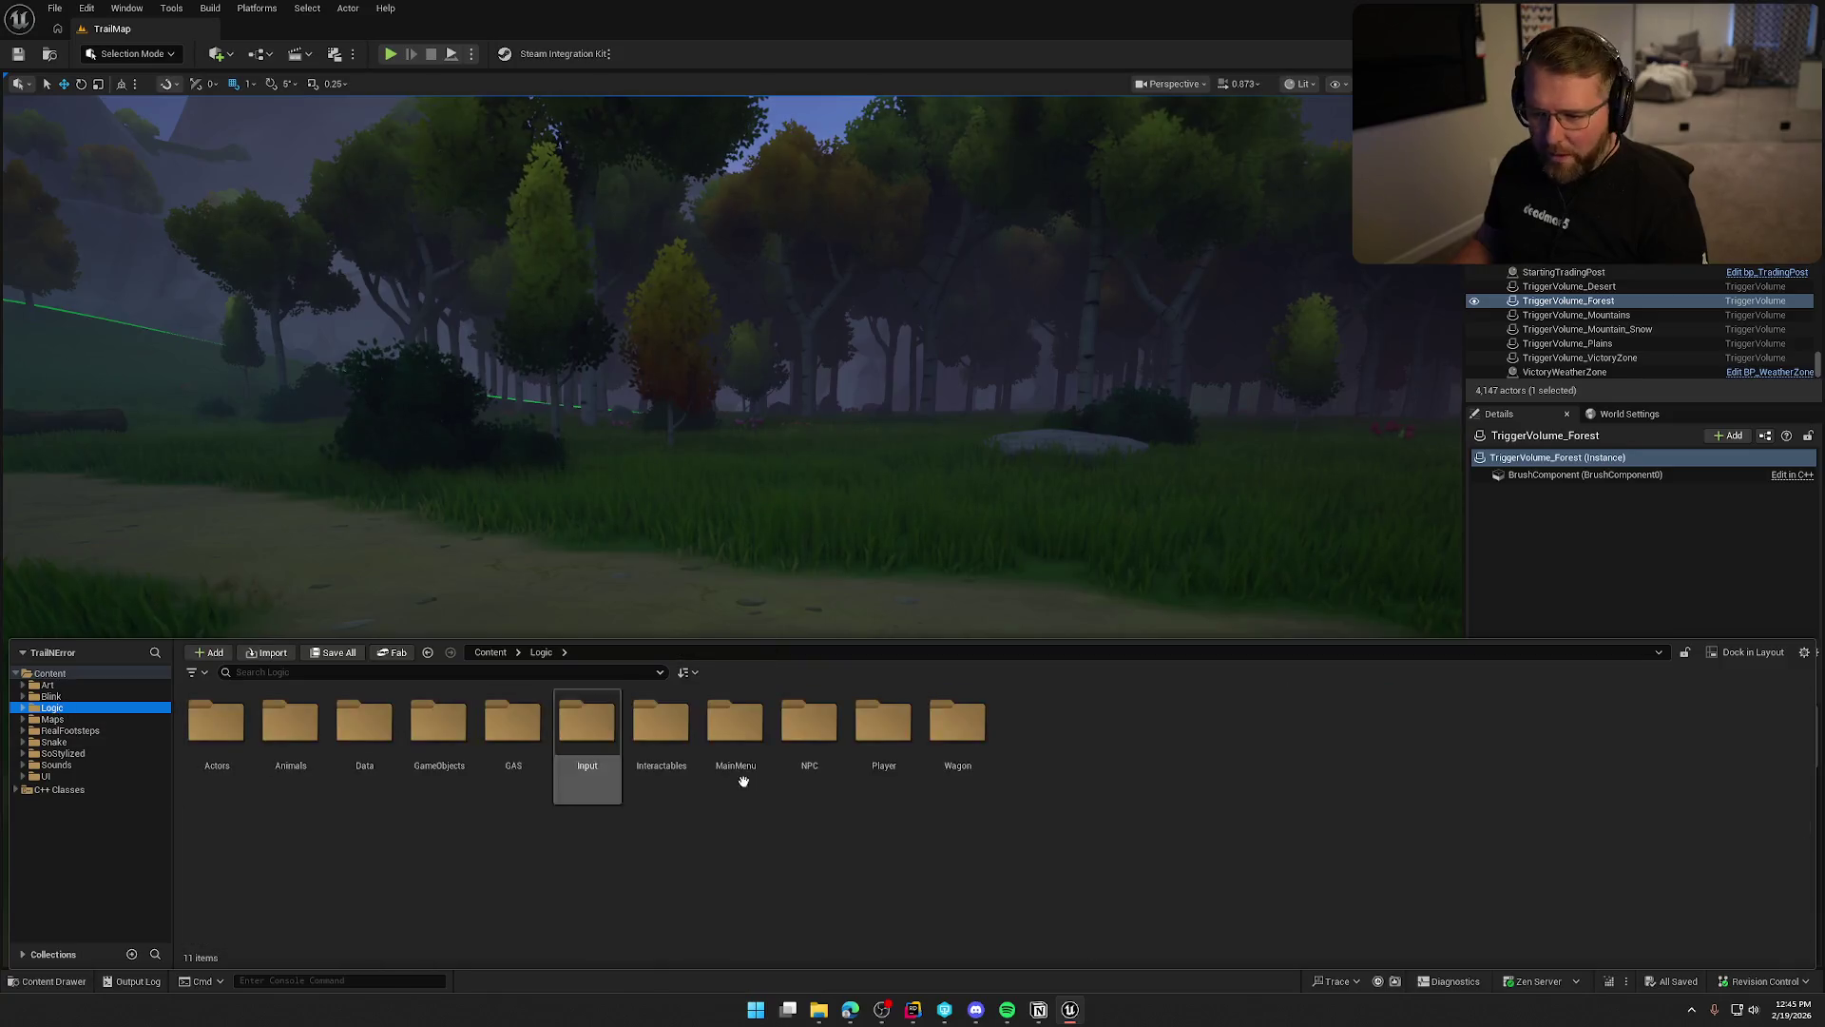
Set bp_Player's WaterKillLevel Trigger response to Ignore, check out the asset, and return to TrailMap.
click(273, 727)
double_click(274, 727)
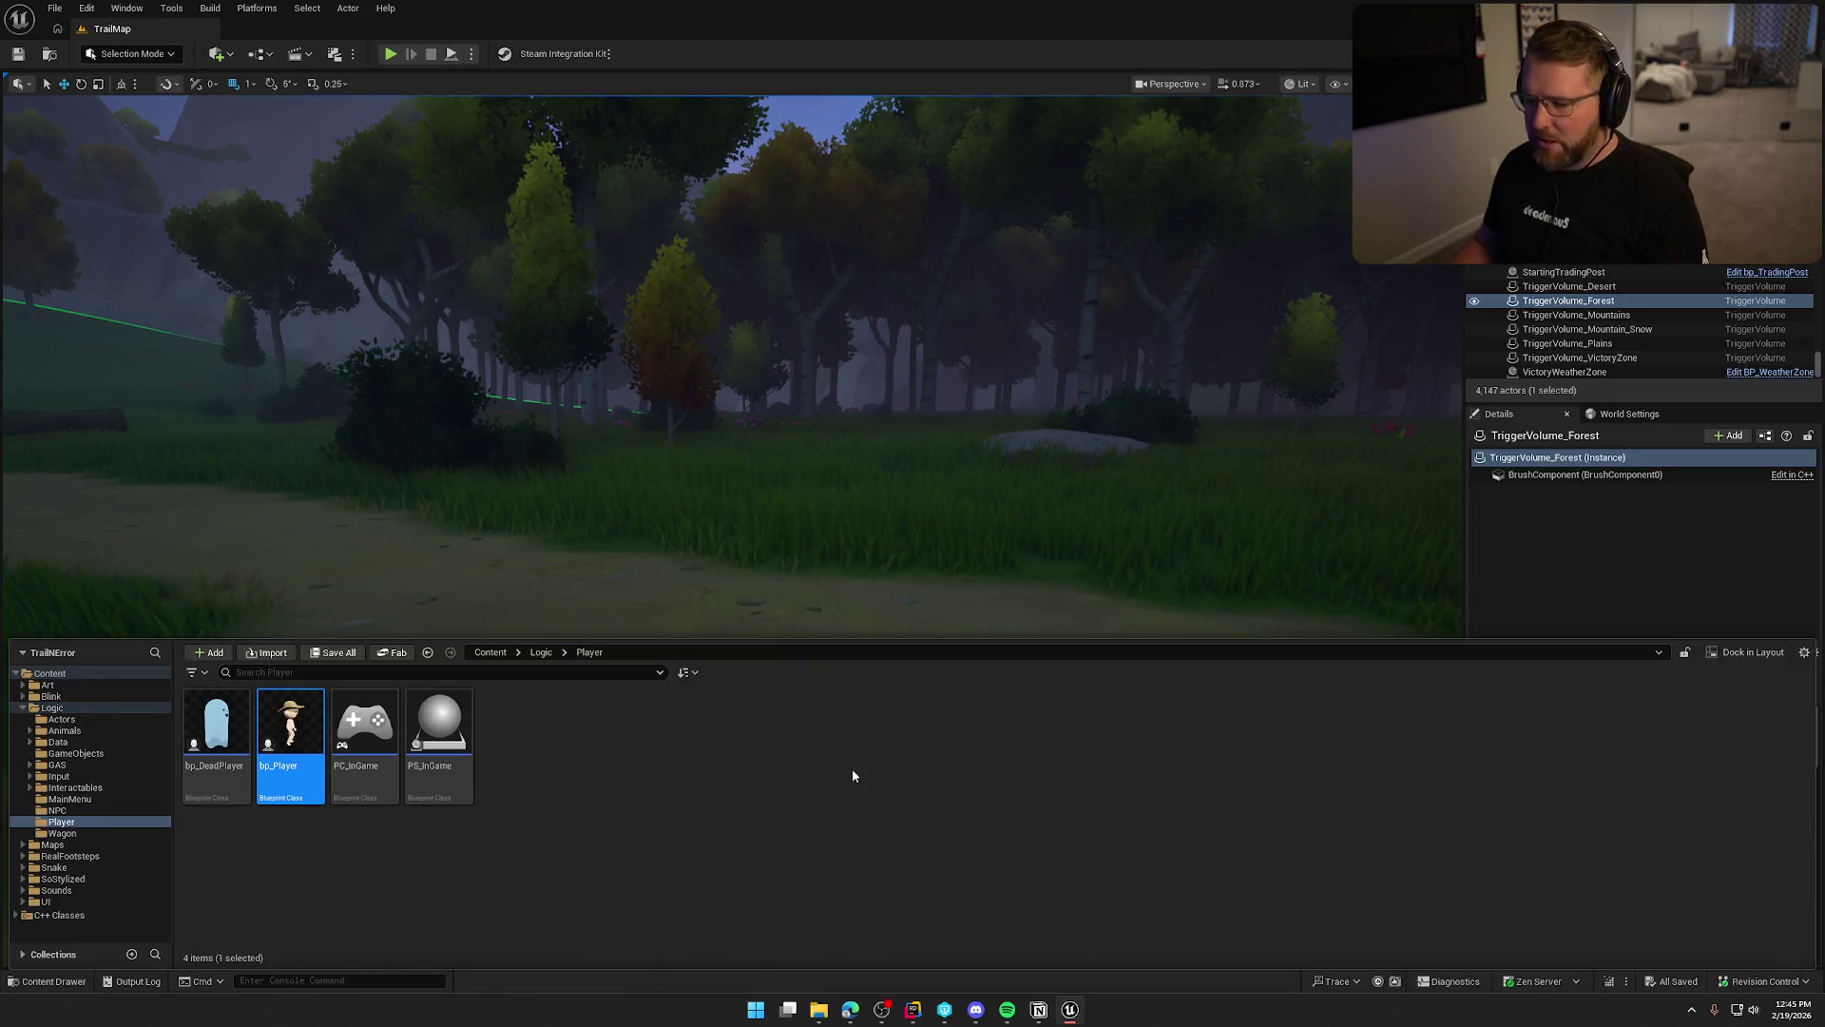
click(107, 348)
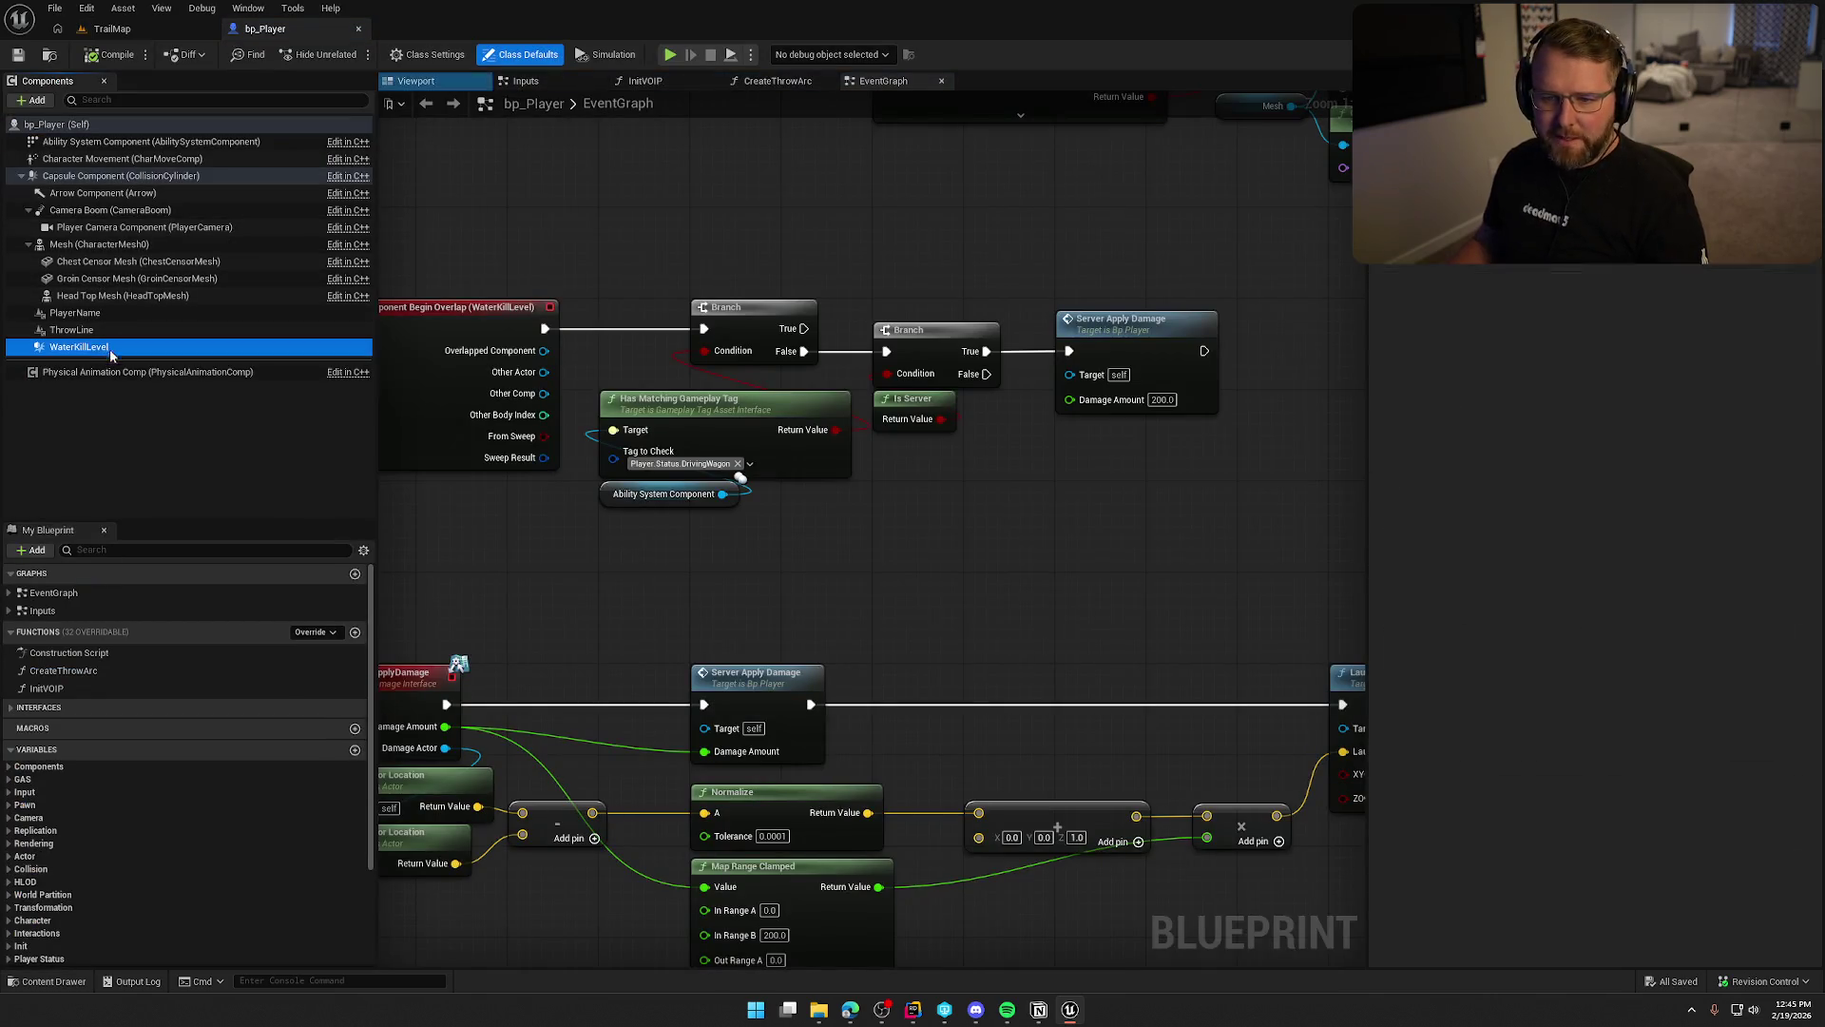
scroll(1529, 550, down, 10)
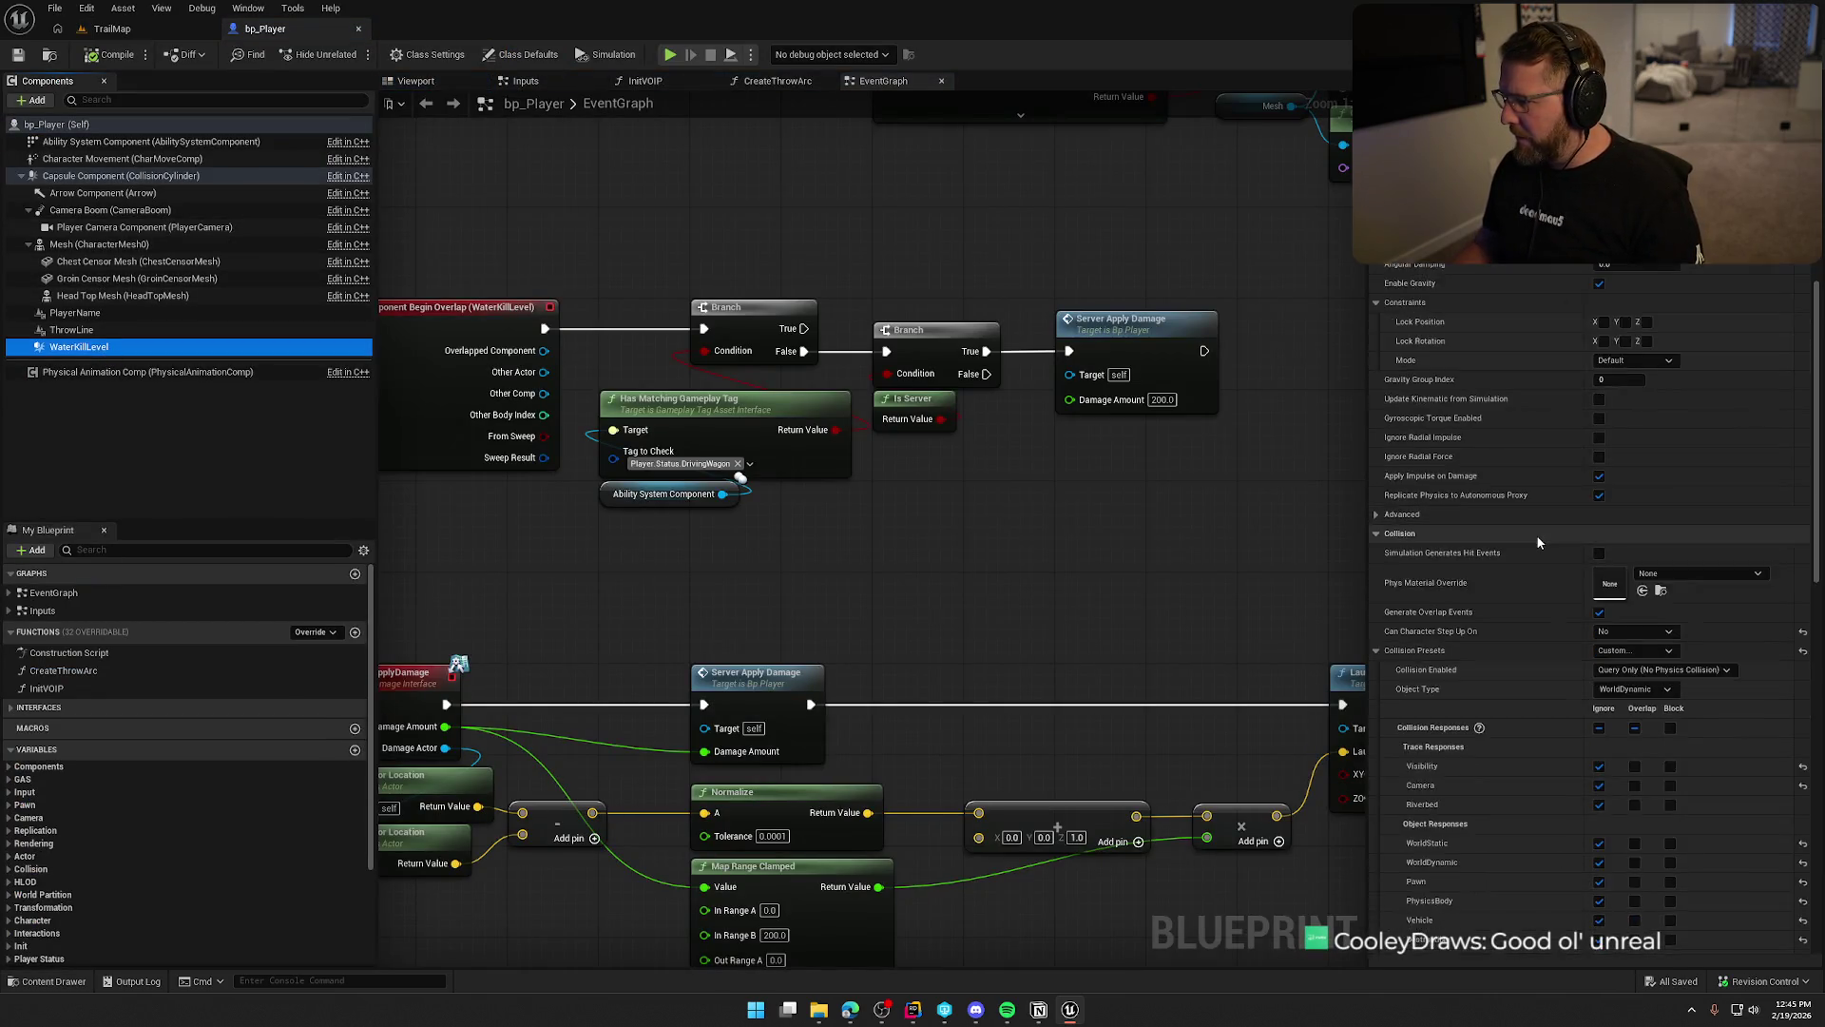
click(1597, 682)
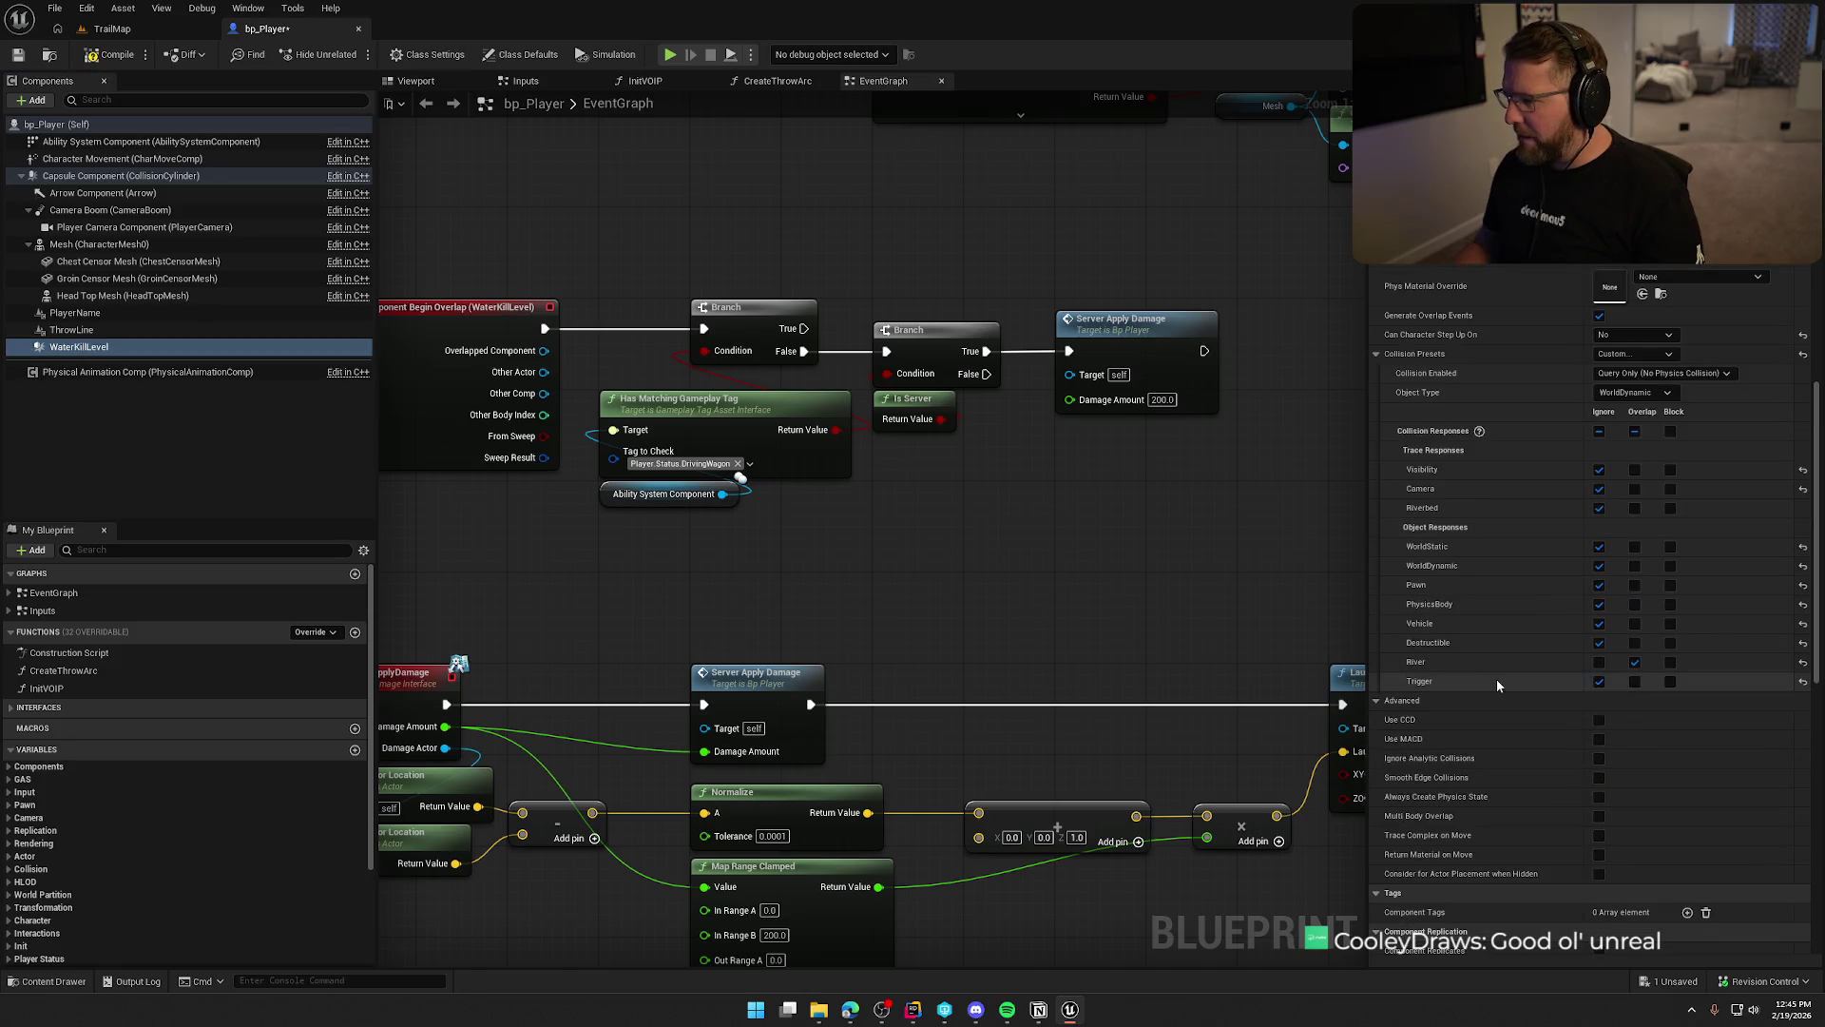
click(916, 667)
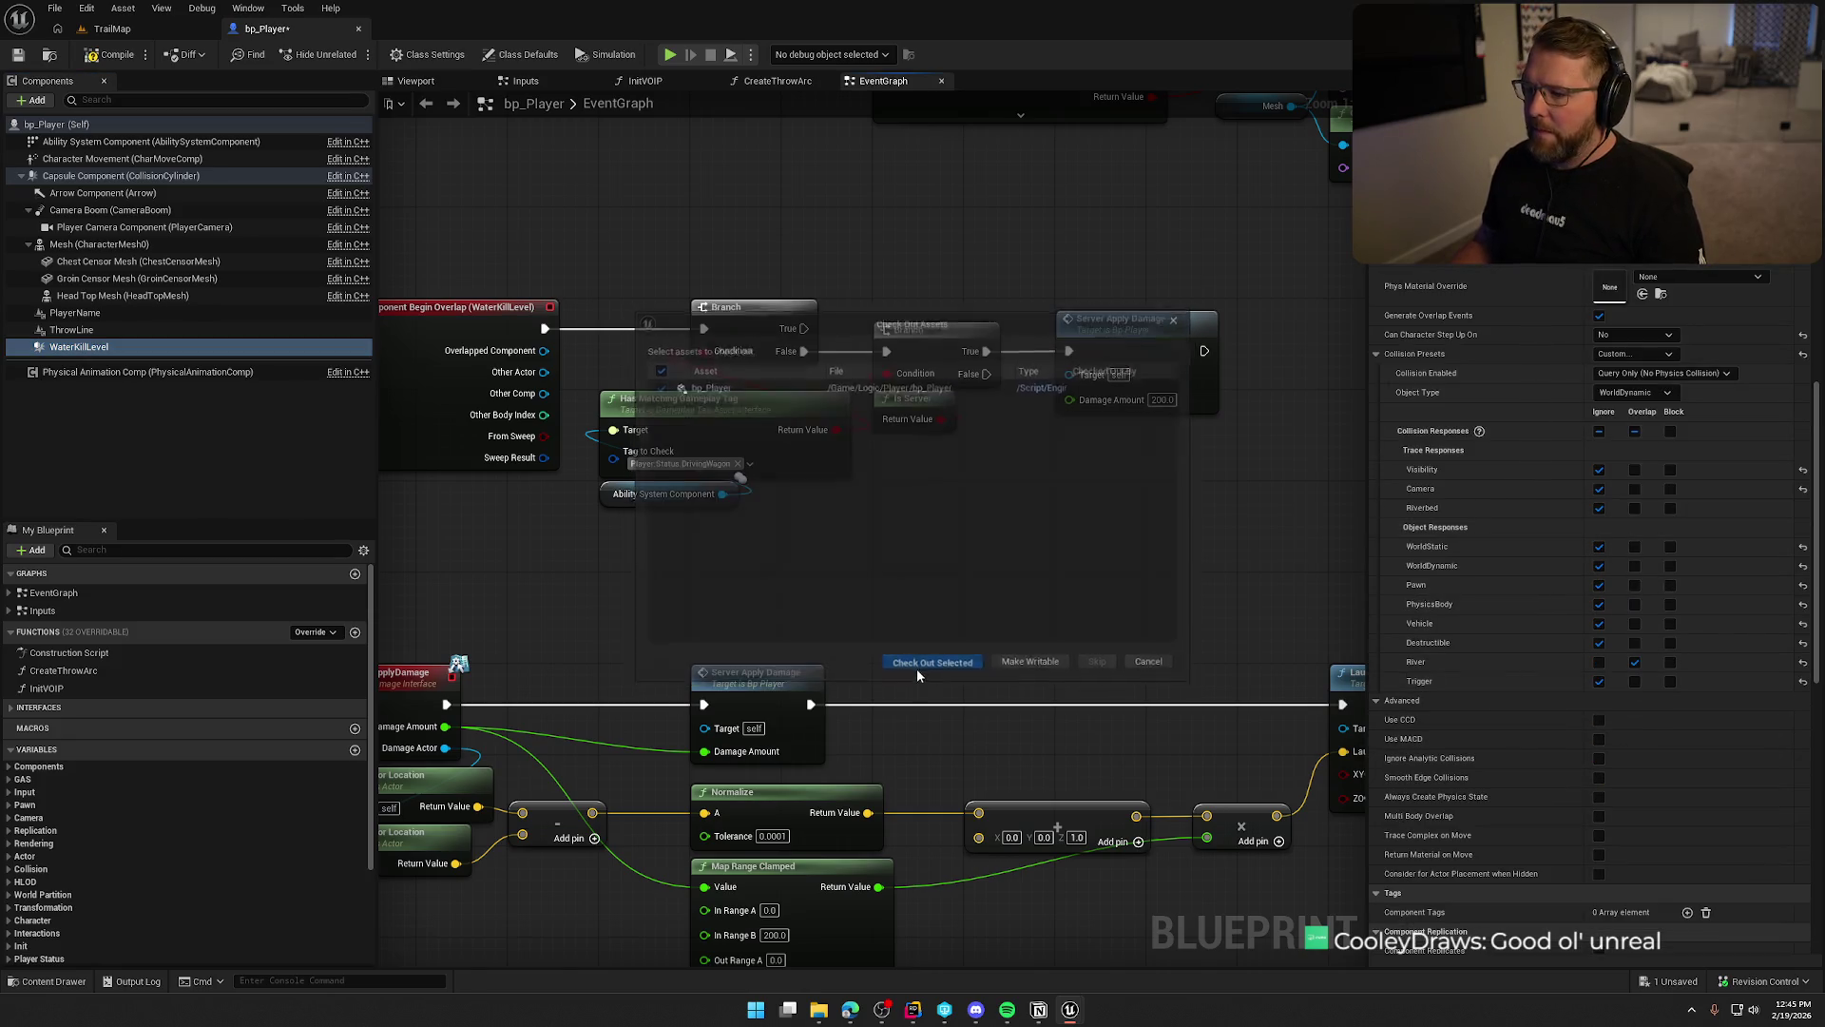
click(140, 34)
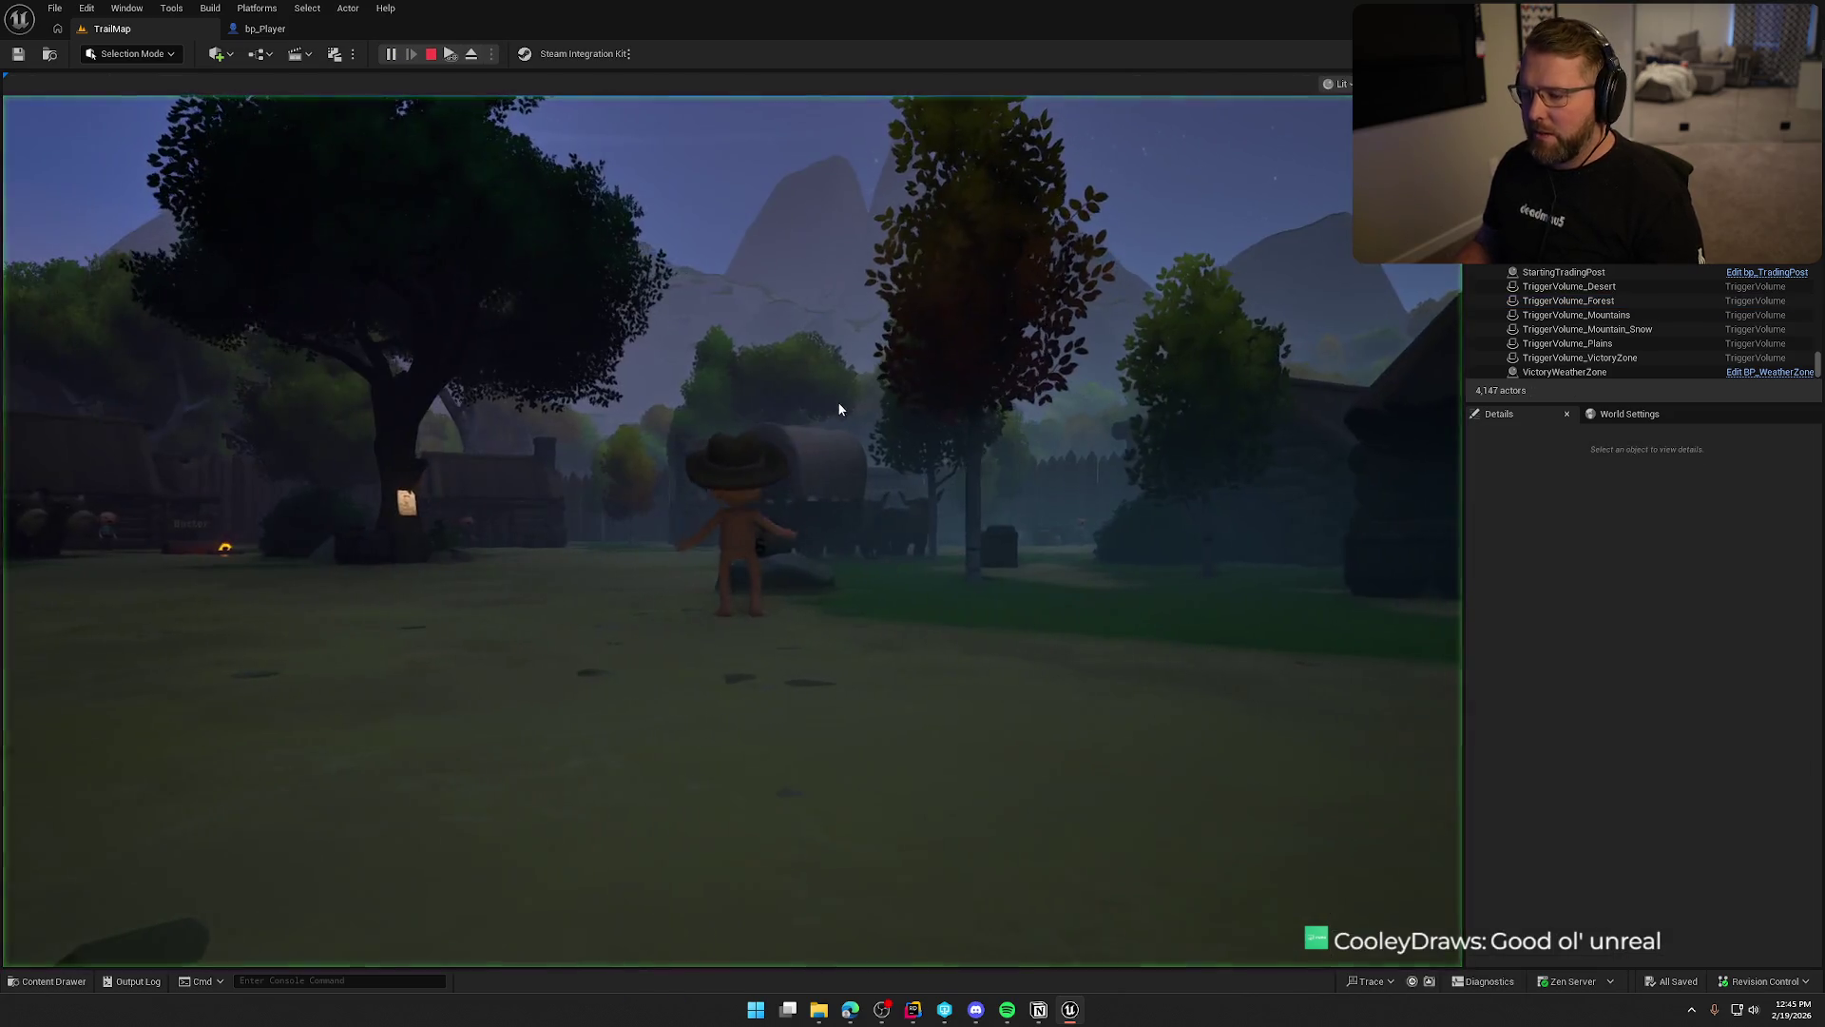
Board the covered wagon and drive it out the trading post gate toward Stumblewood Forest.
click(838, 409)
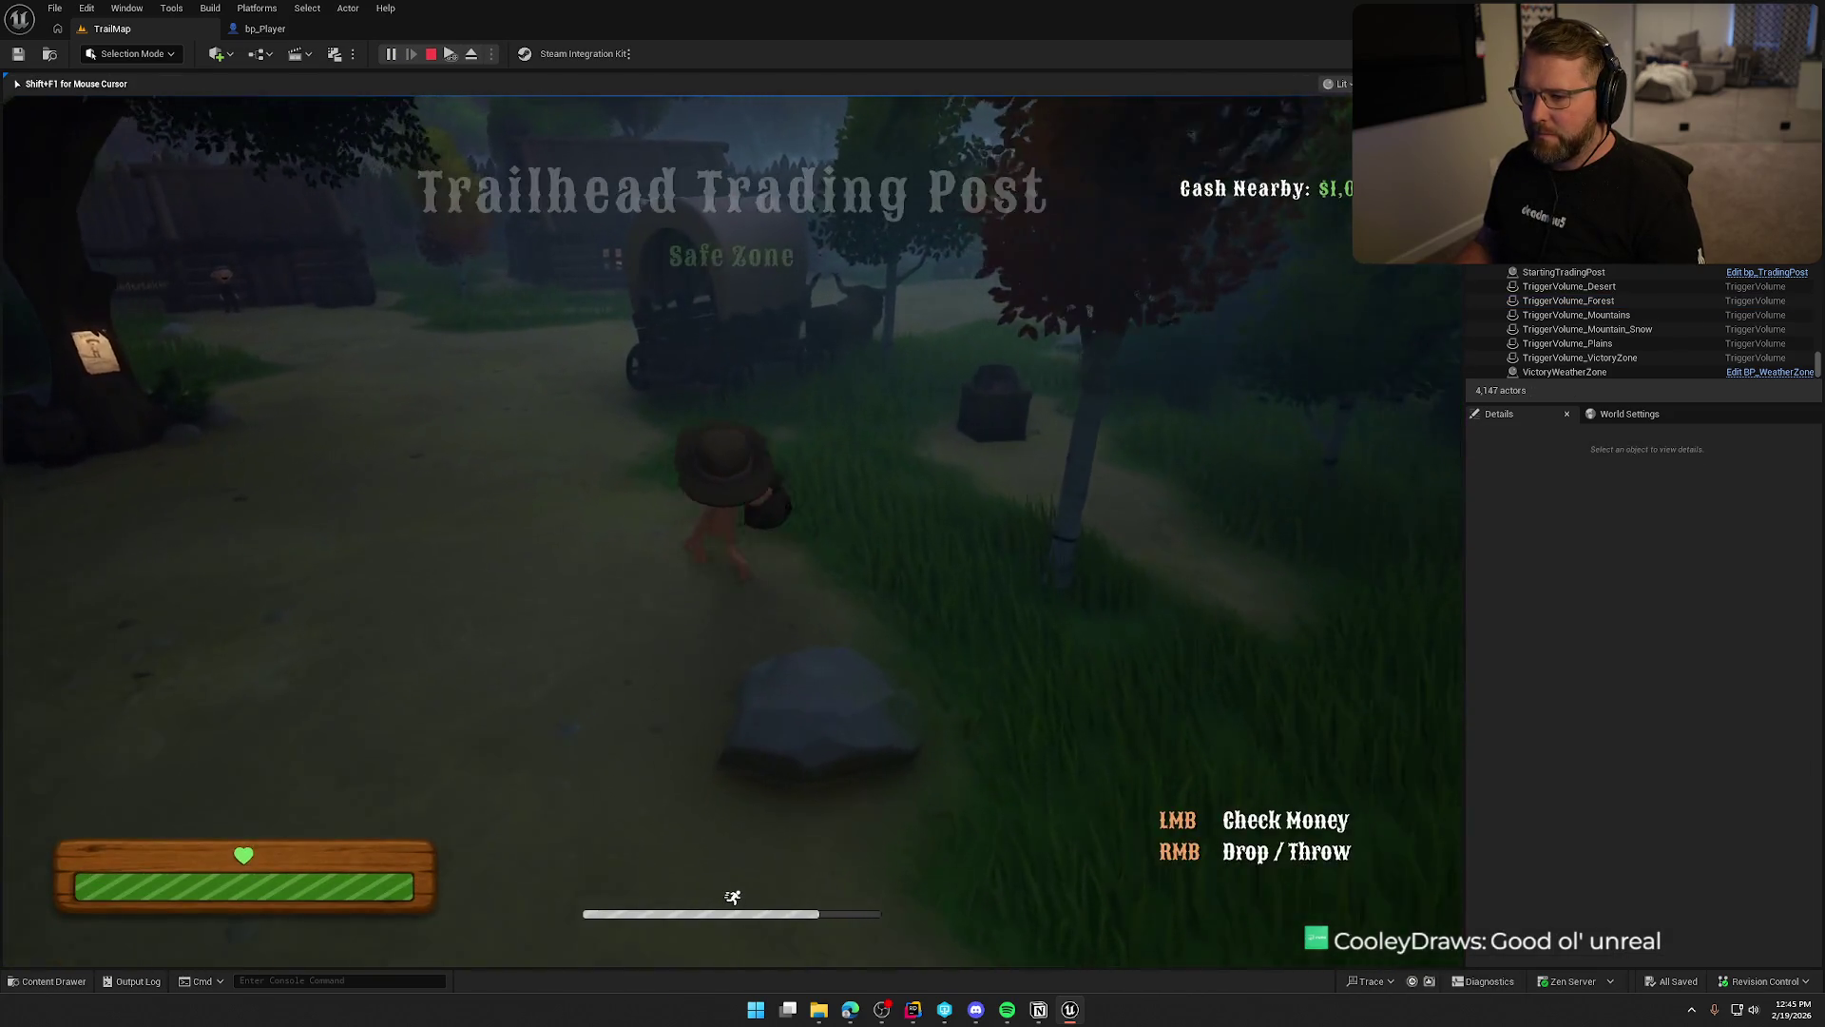
key(e)
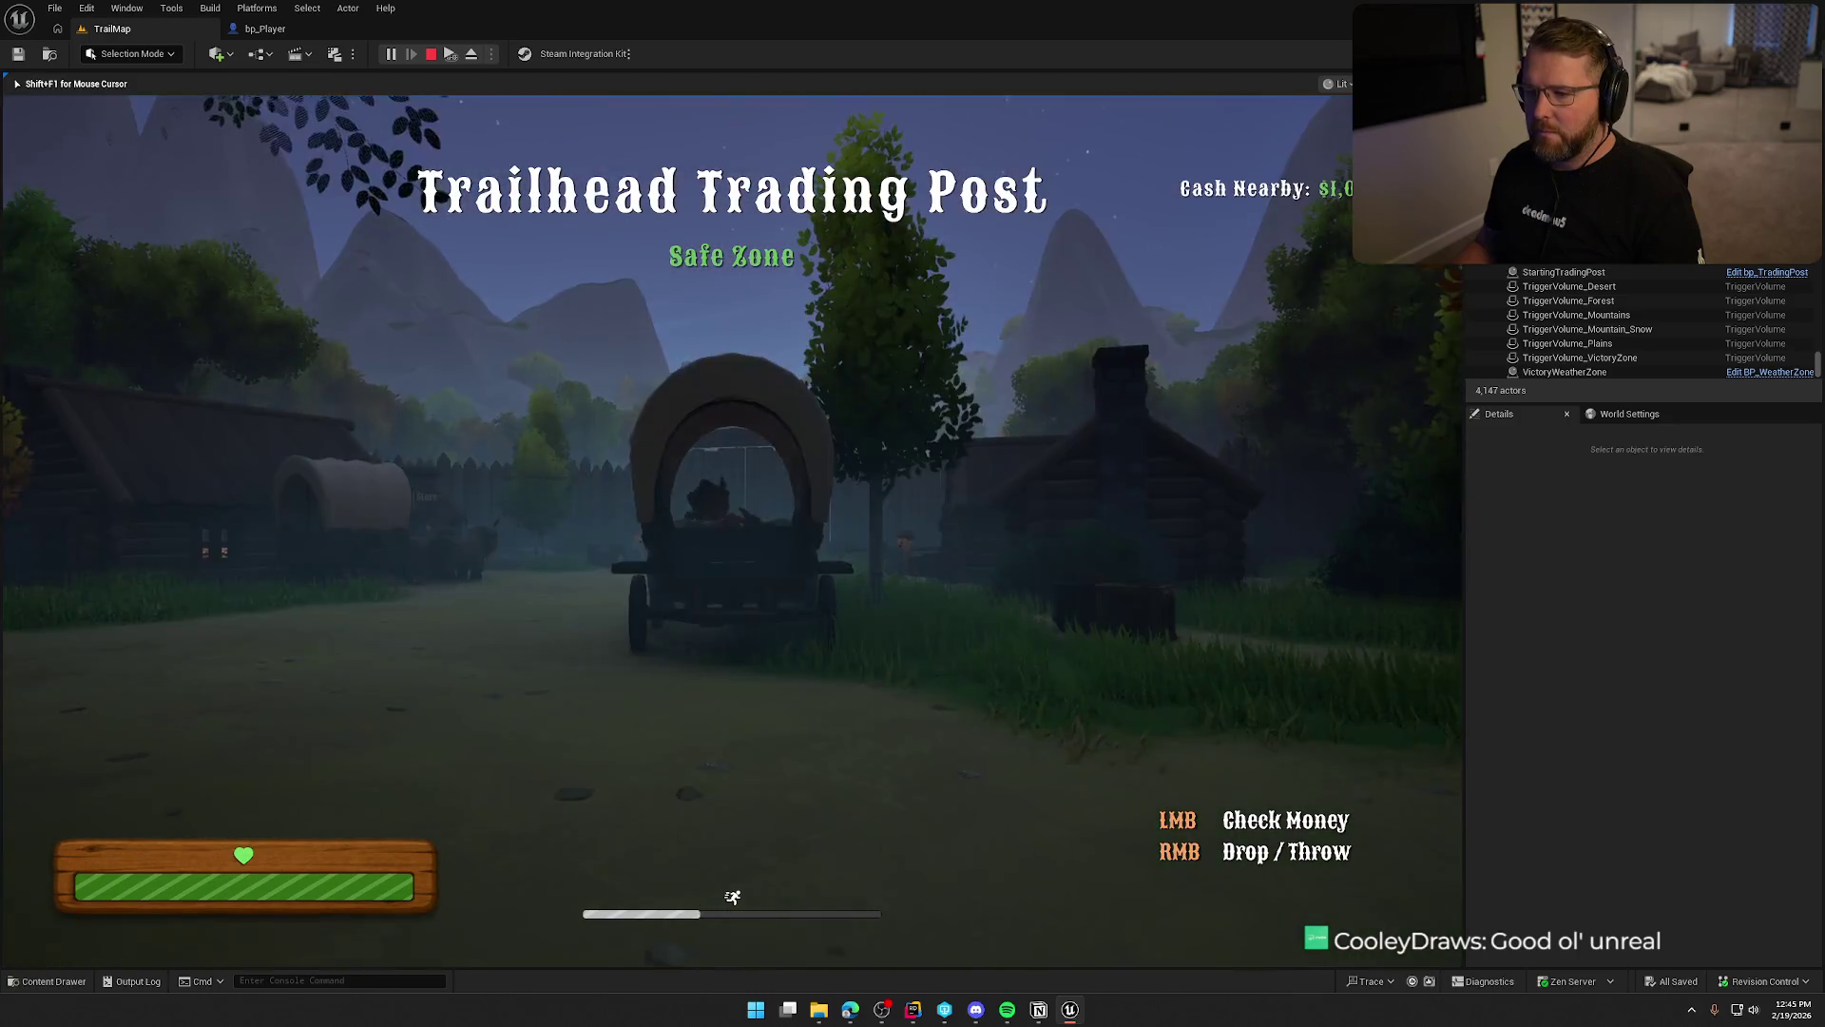
key(w)
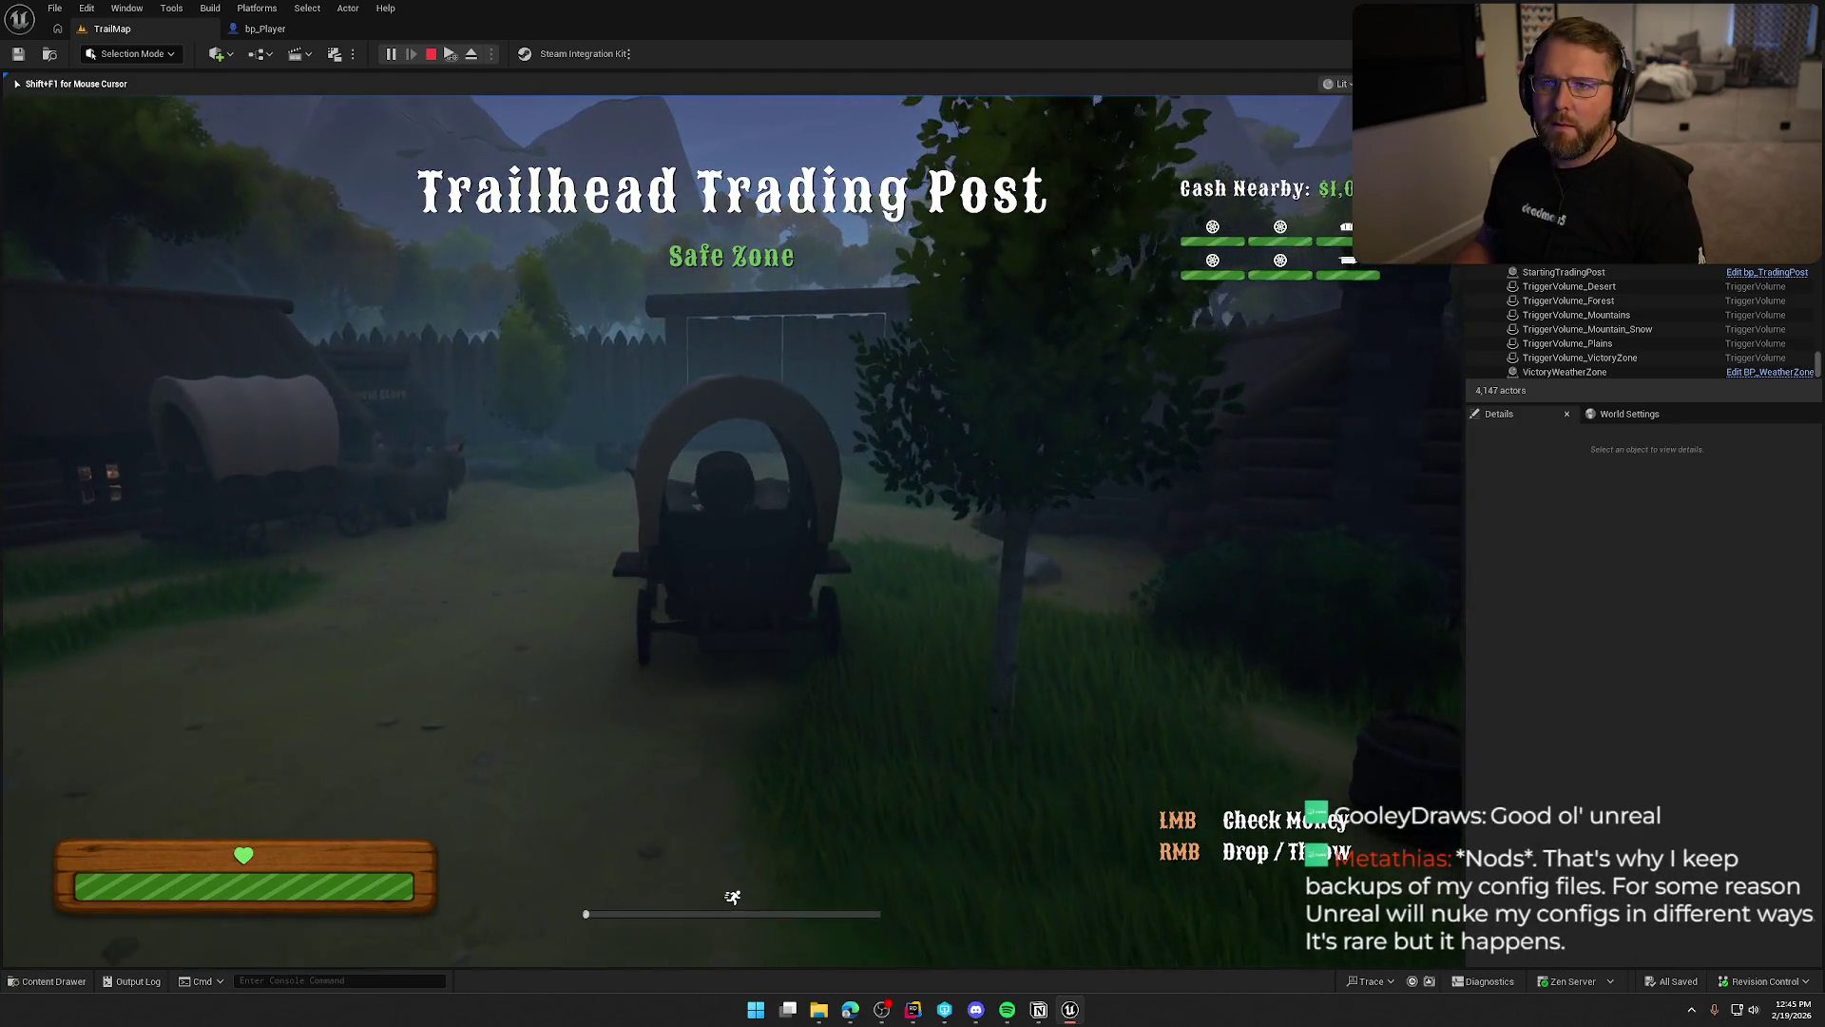
key(w)
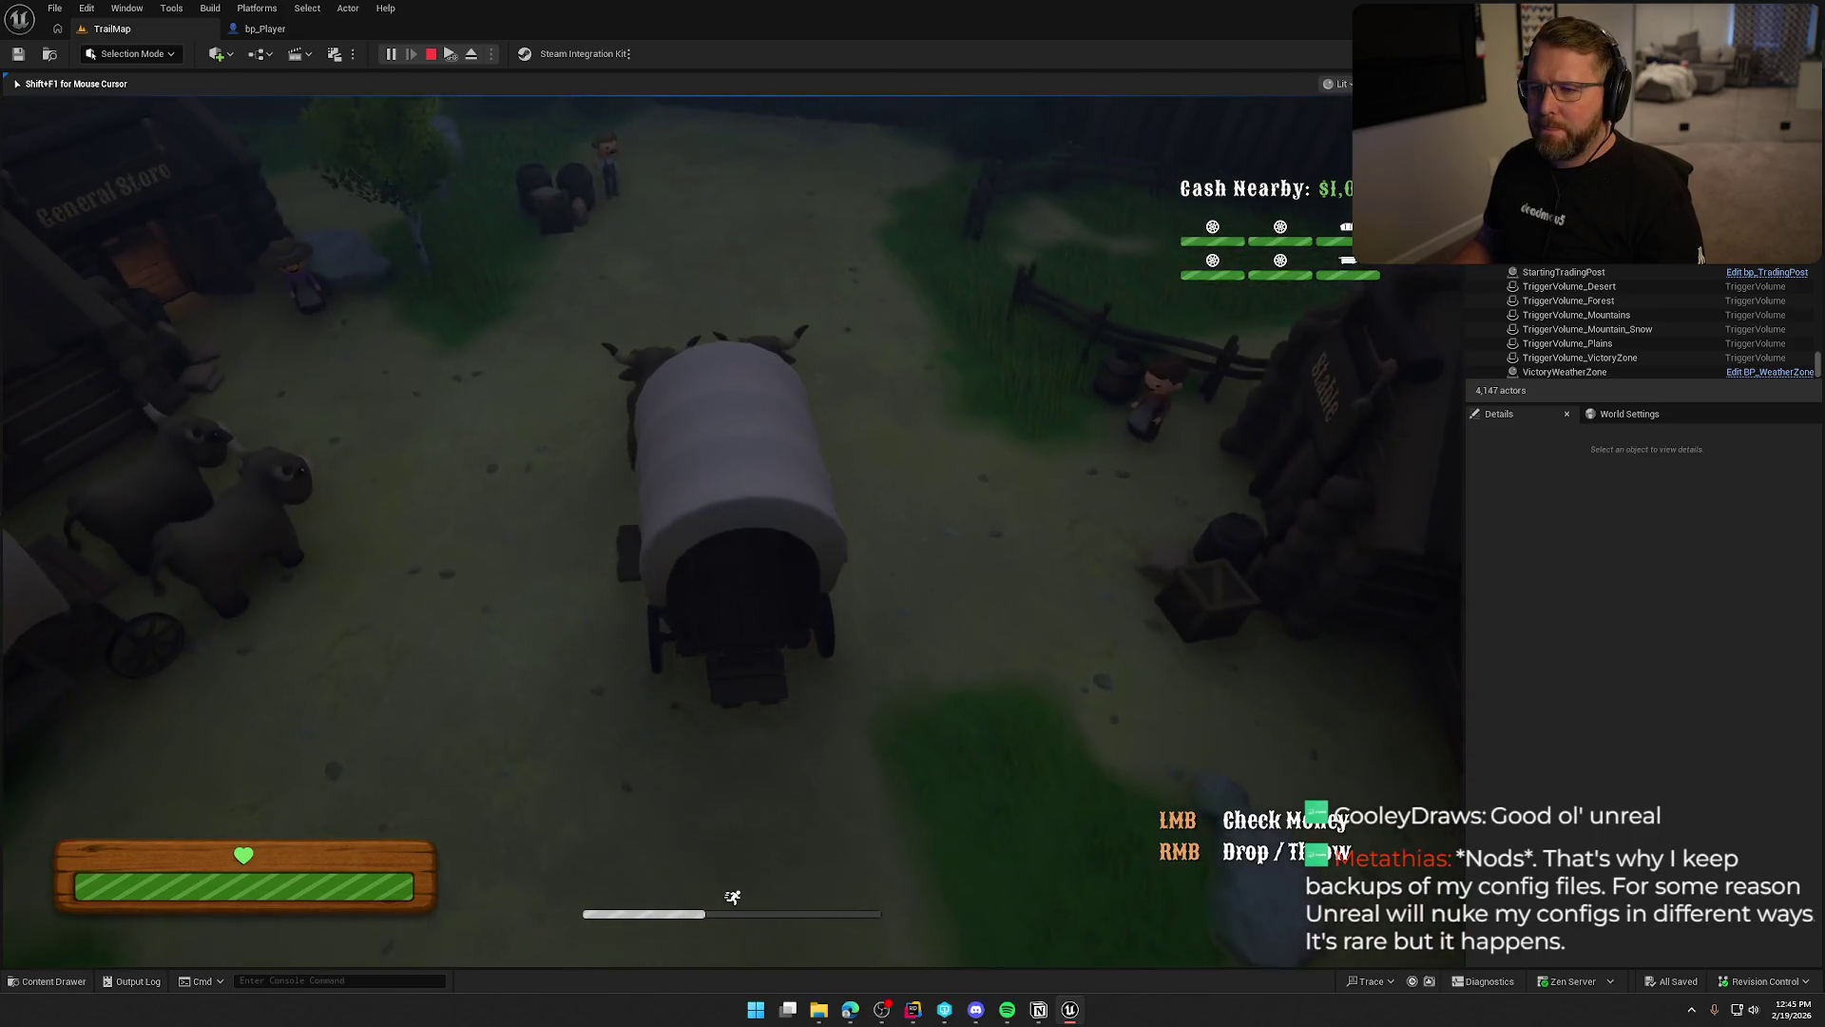
key(w)
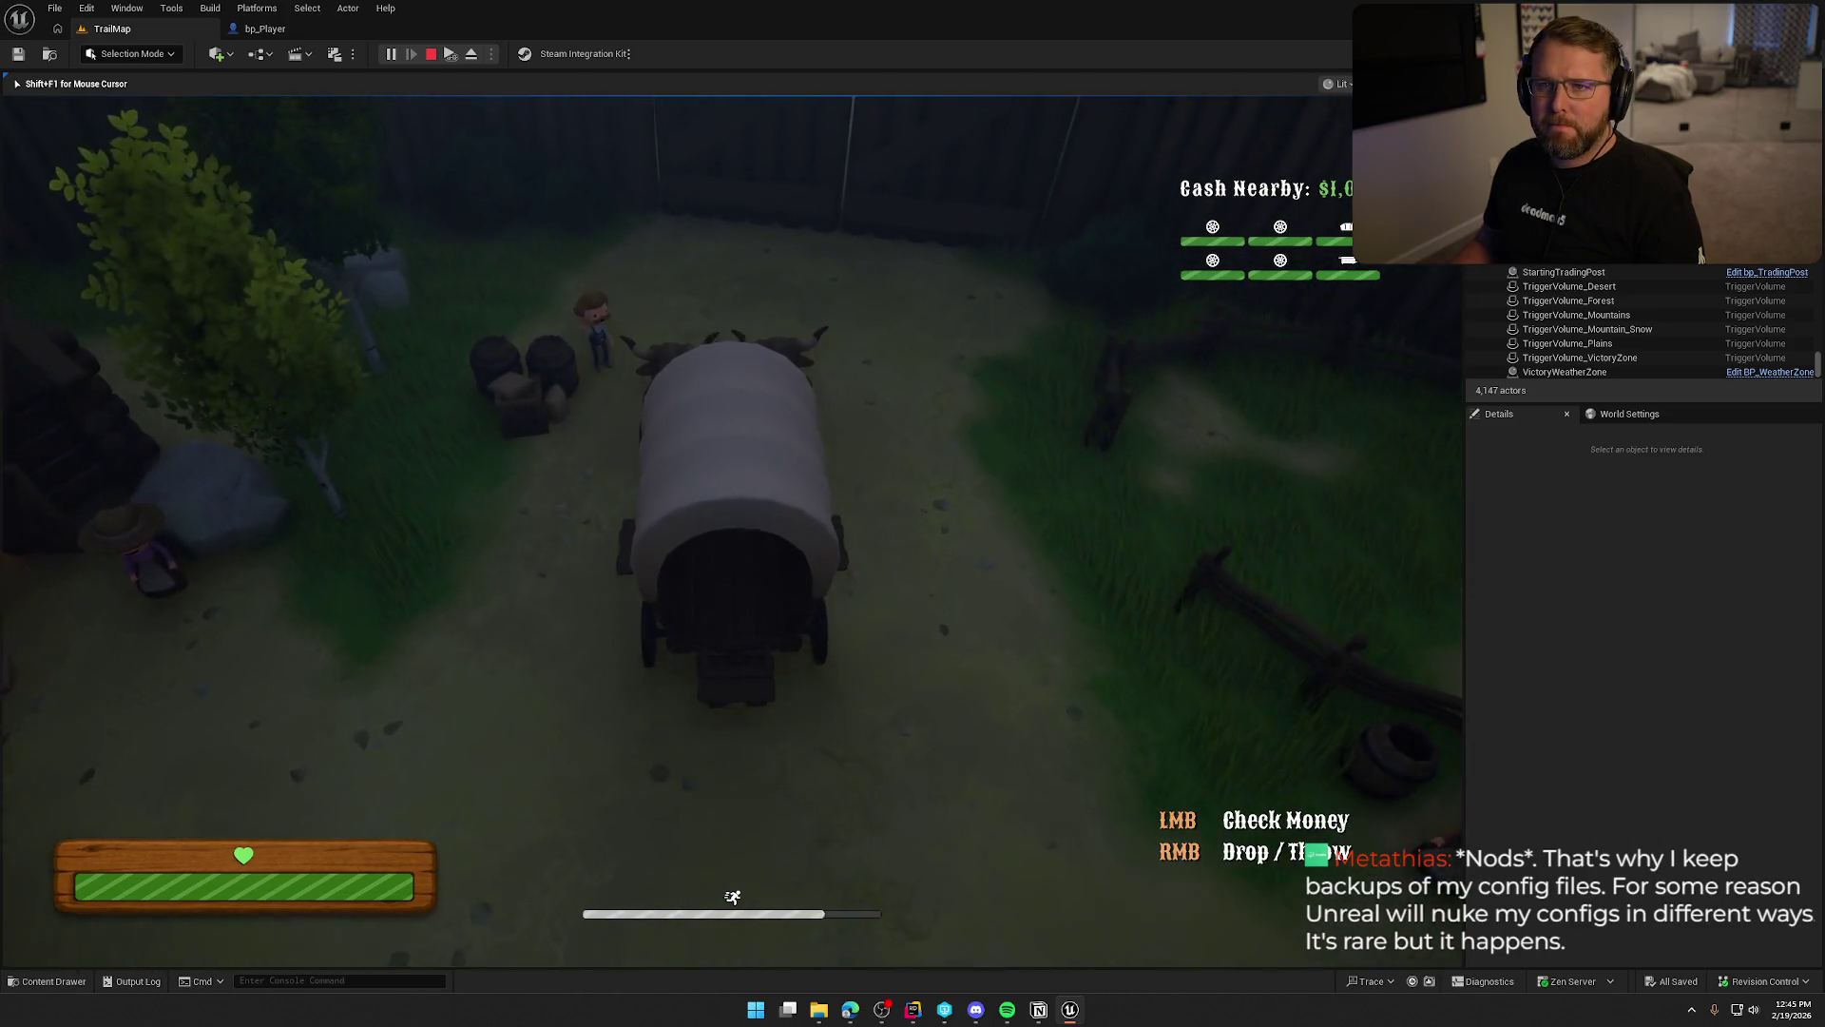
key(w)
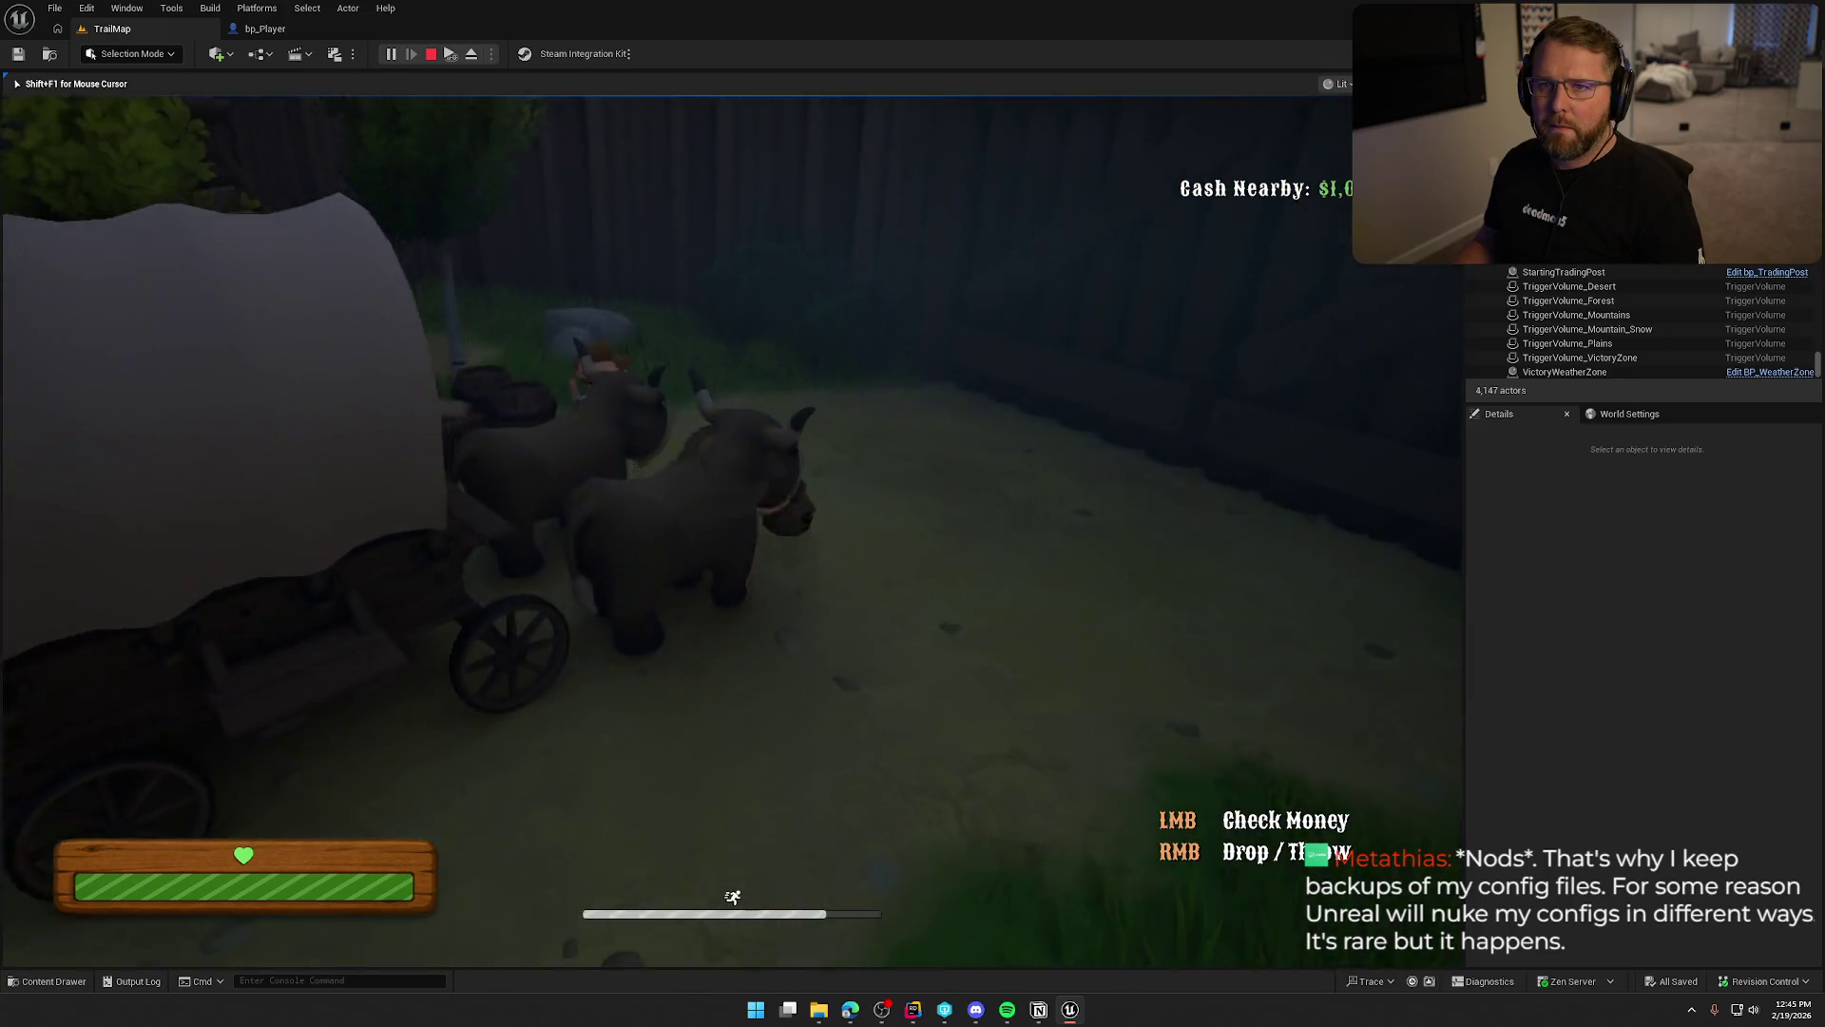
key(e)
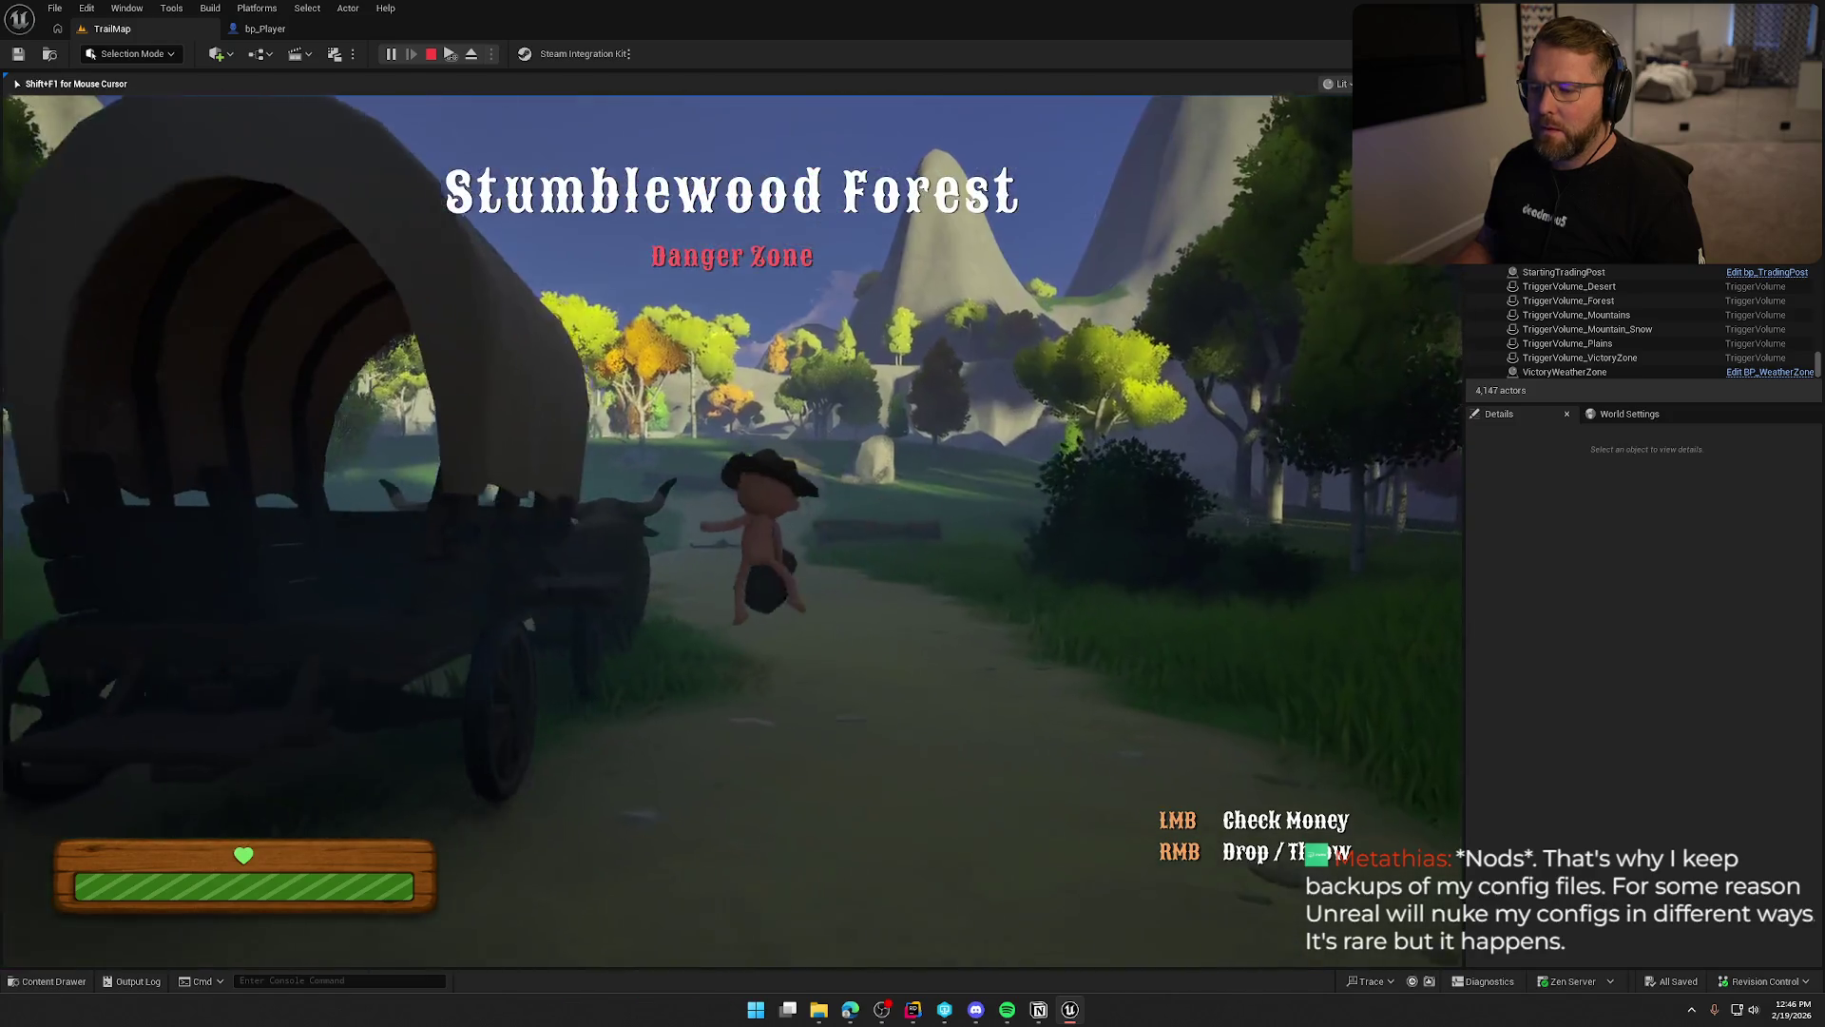
Leave the wagon and sprint back through the gate into the trading post toward the General Store.
key(w)
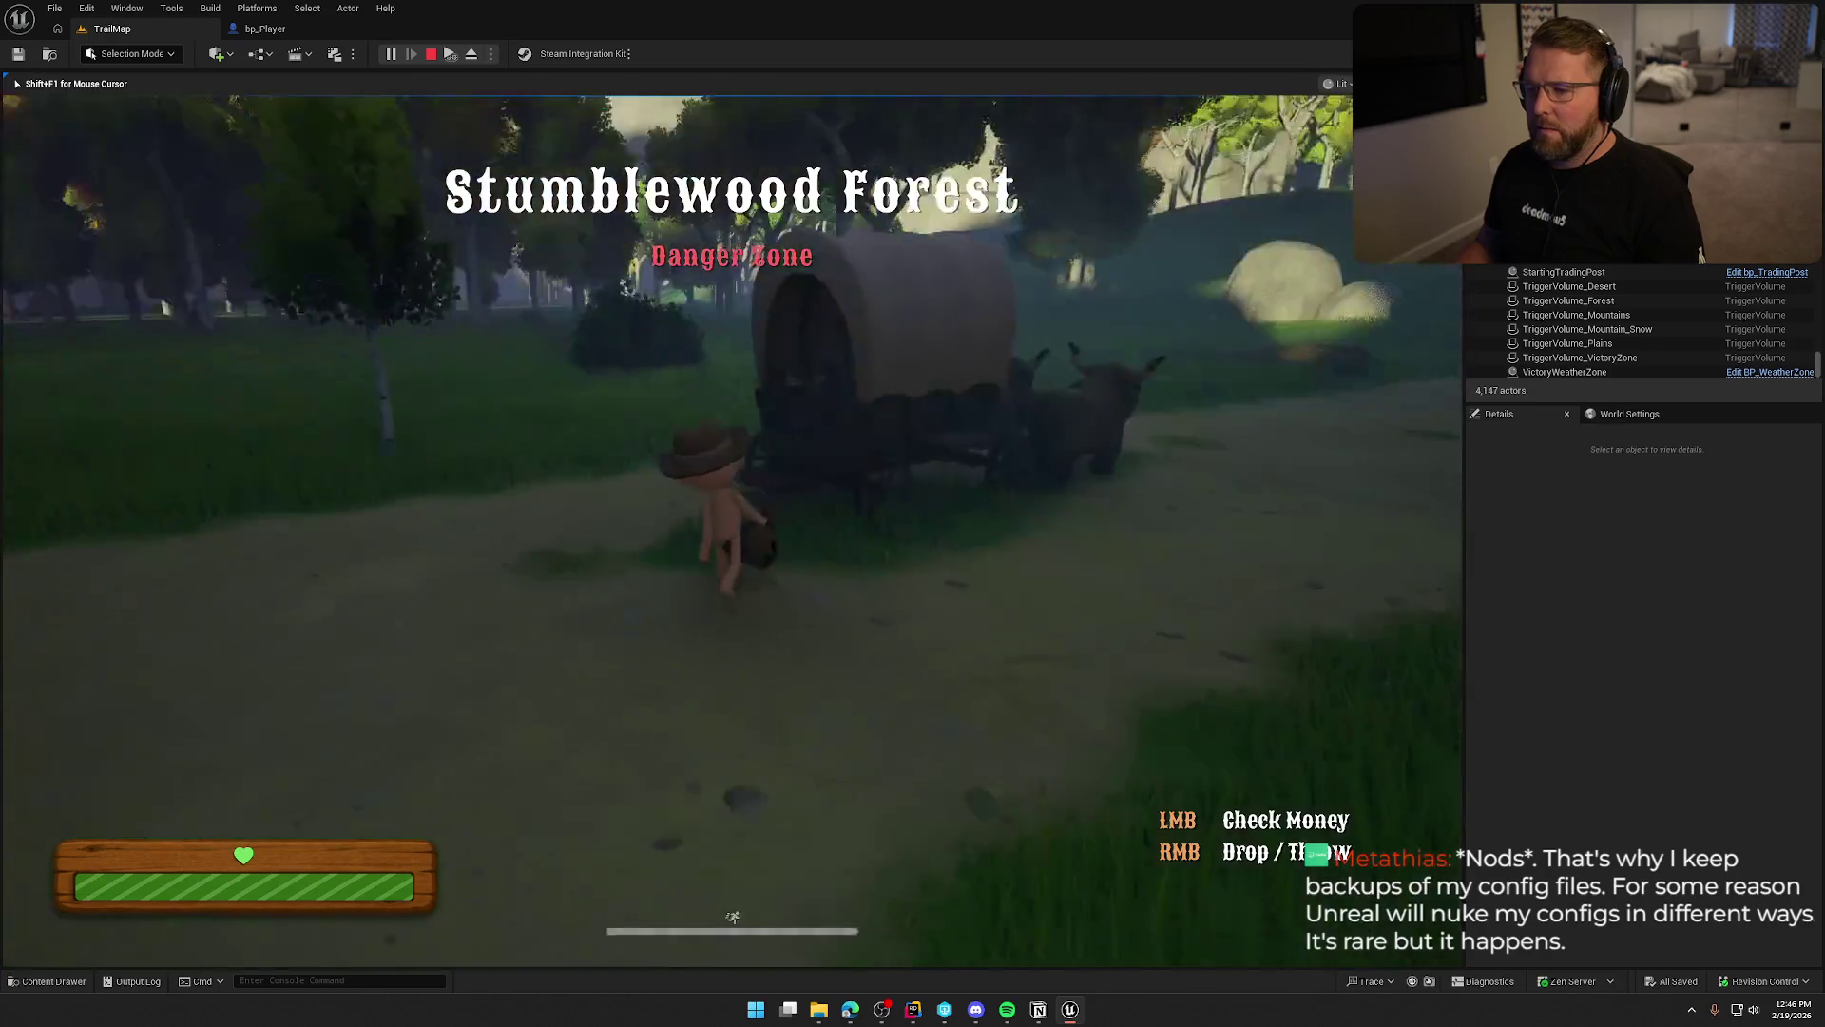
key(w)
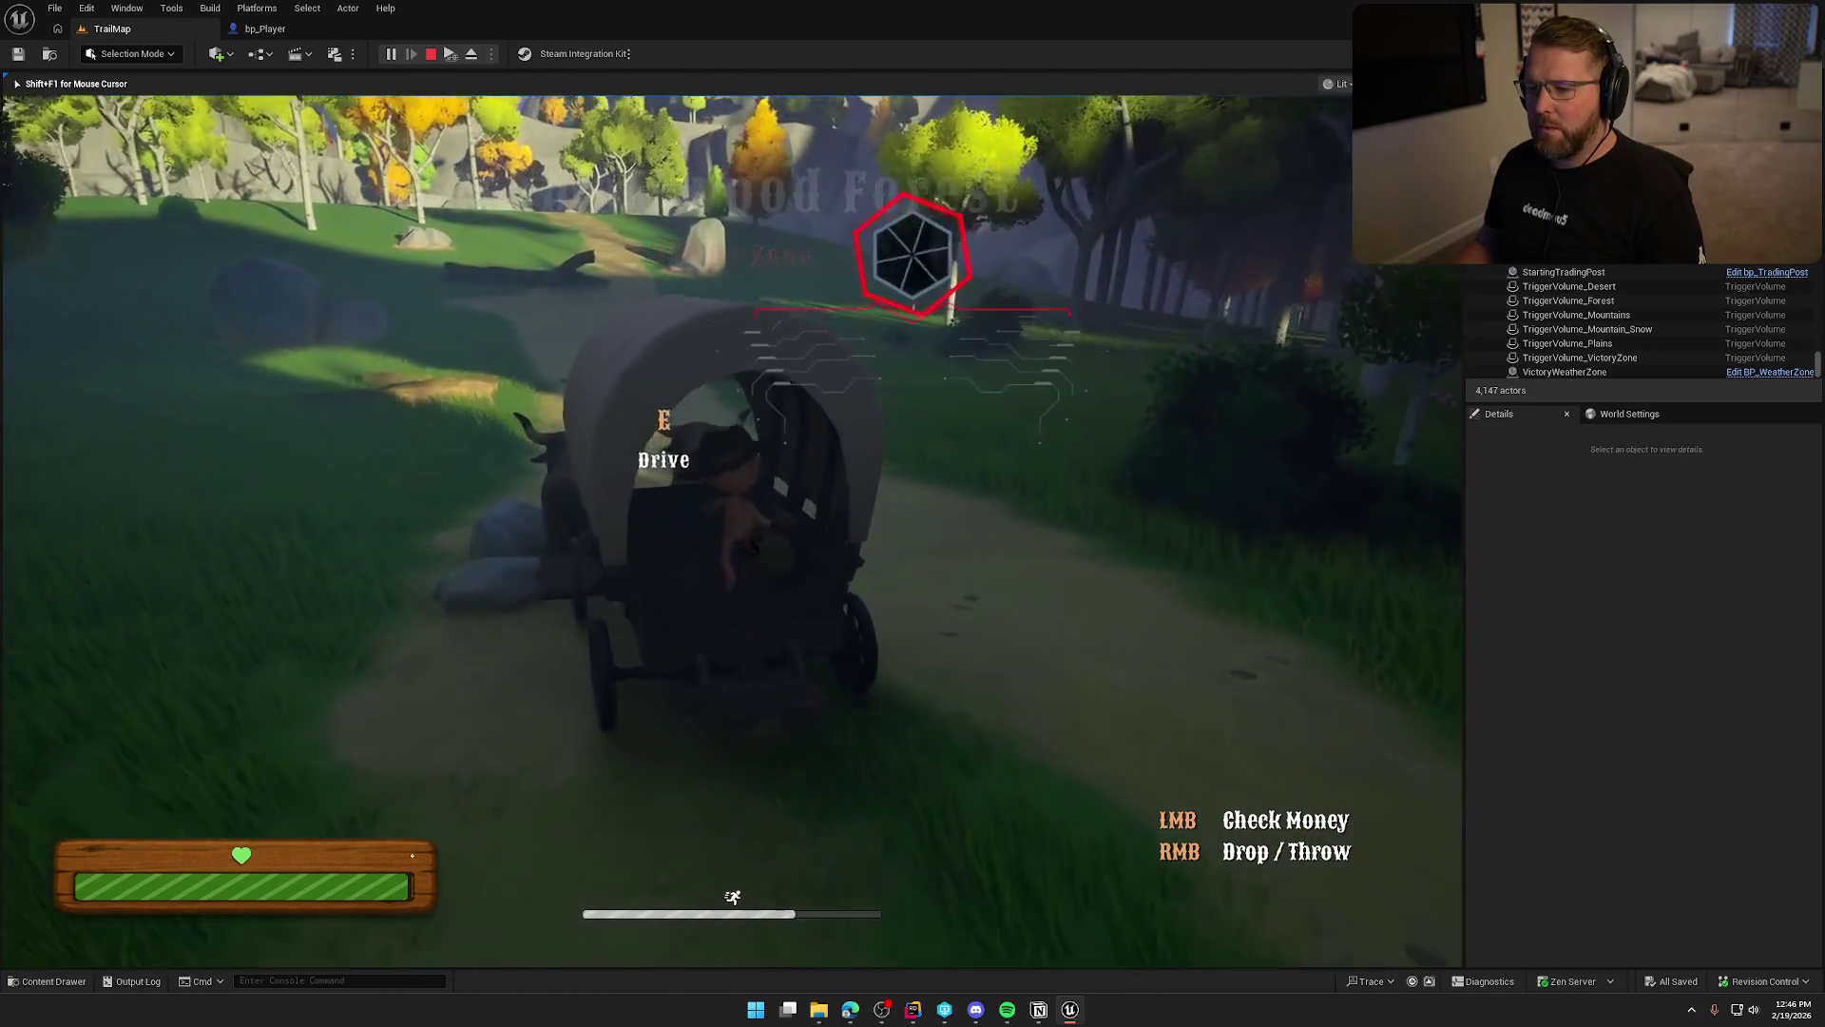
key(w)
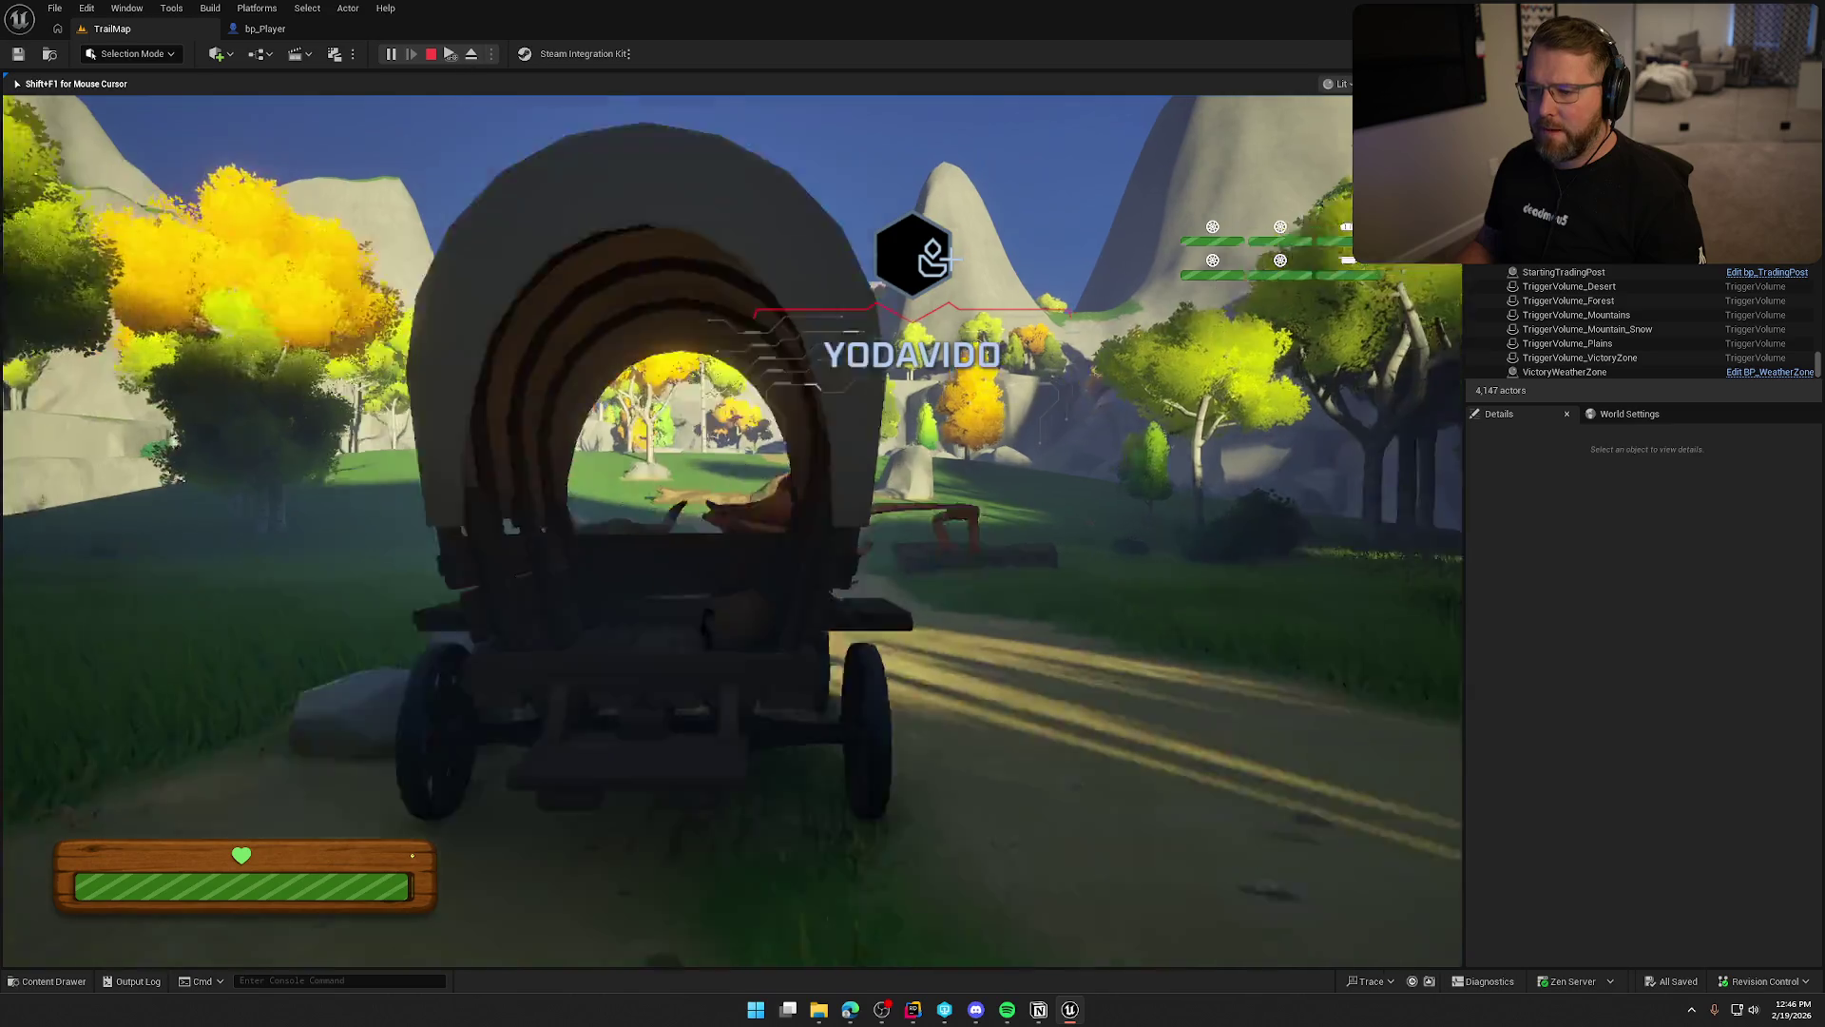
key(shift+w)
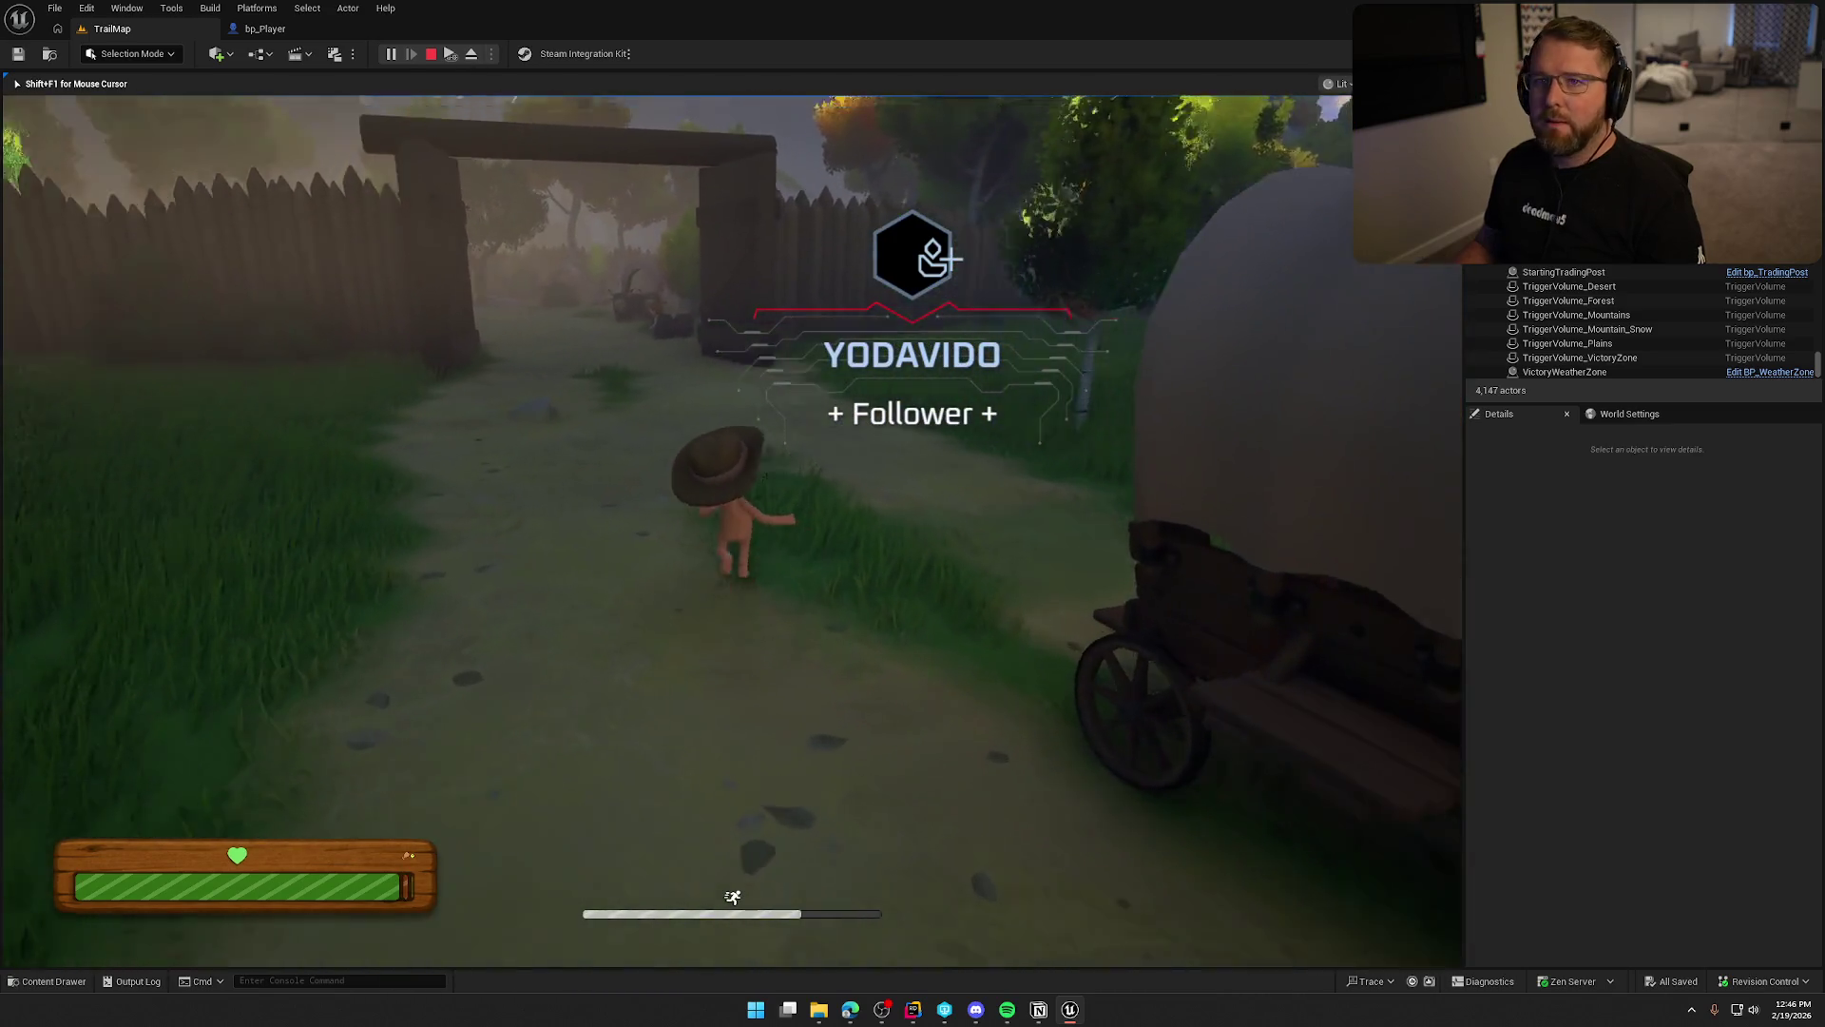
key(shift+w)
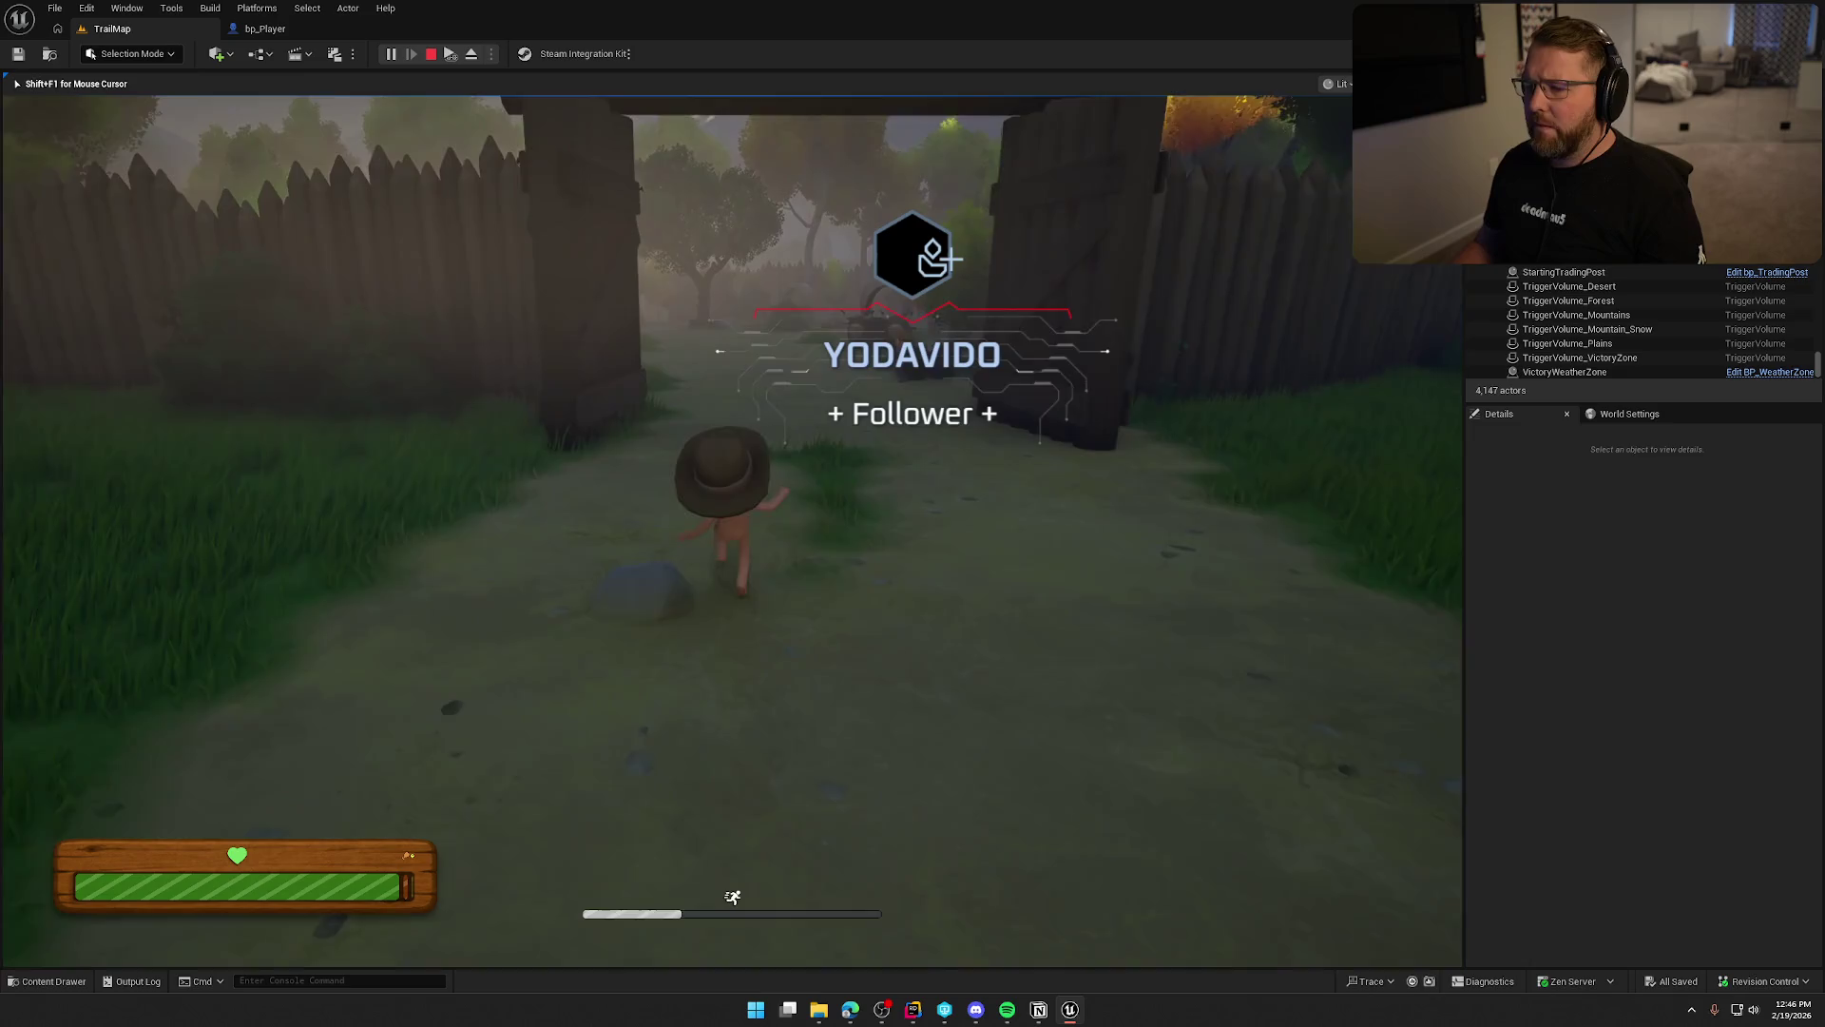
key(w)
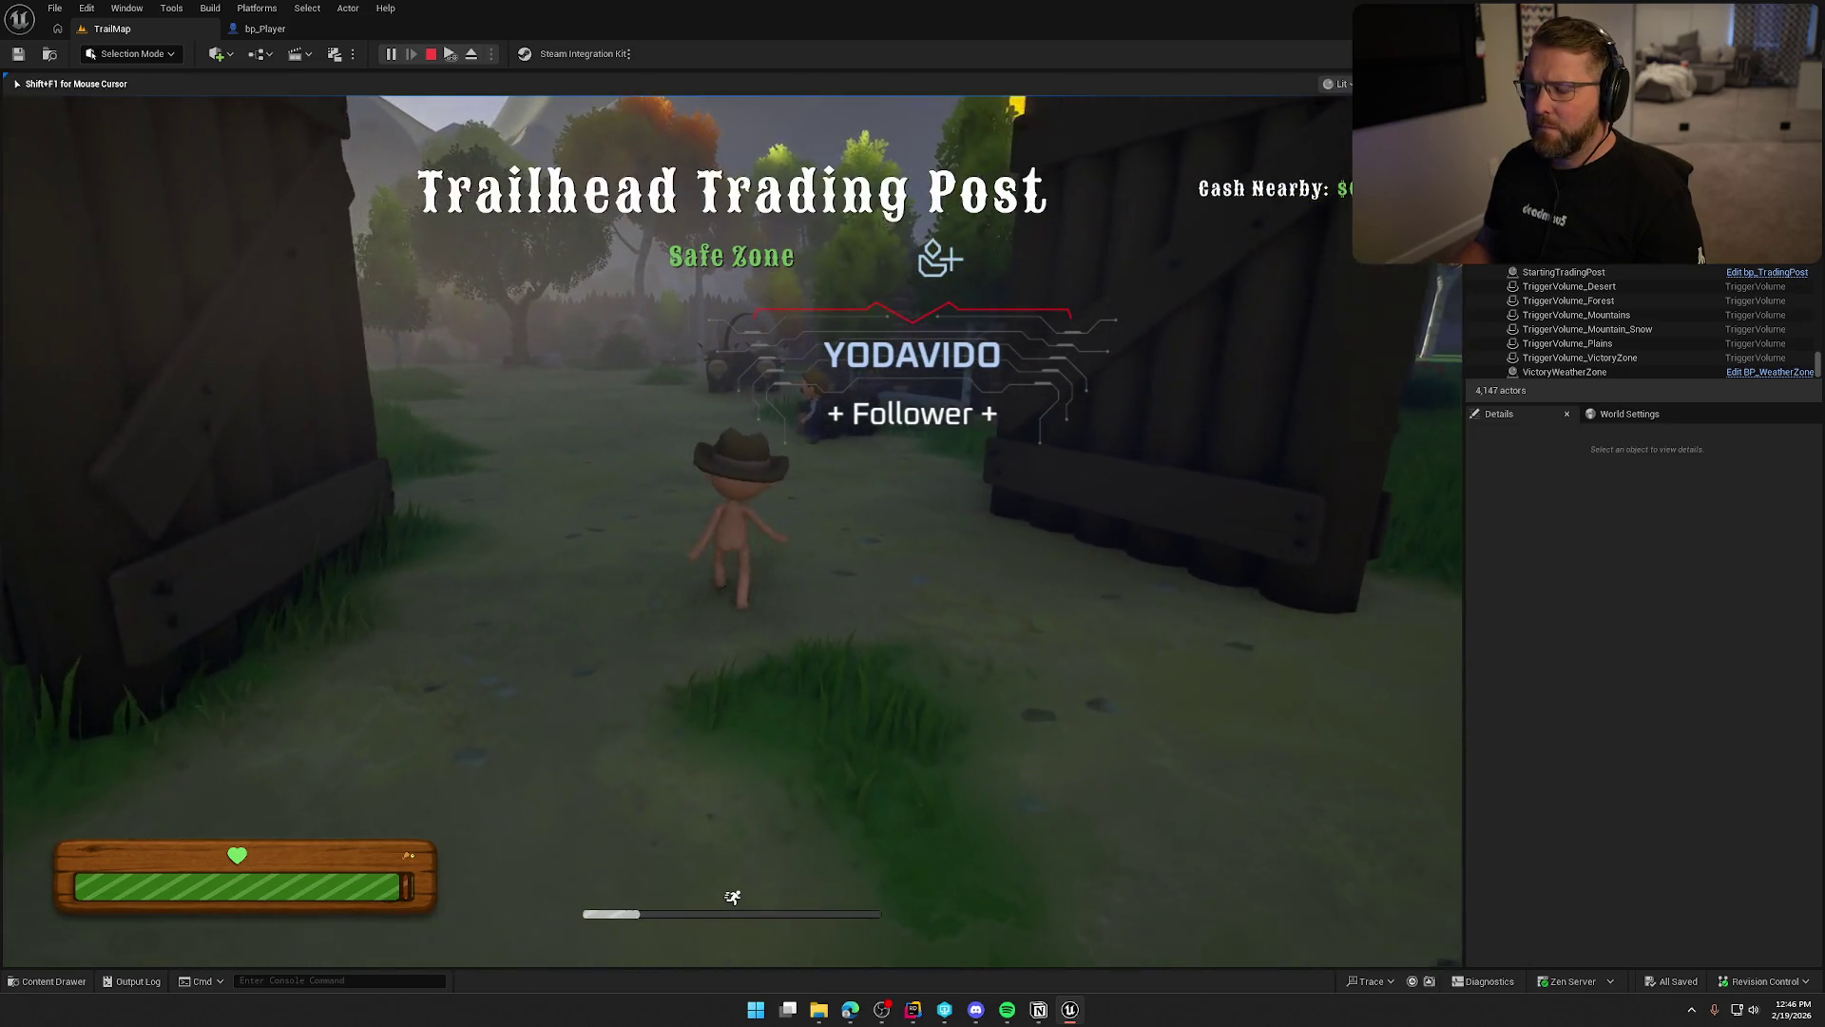
key(shift+w)
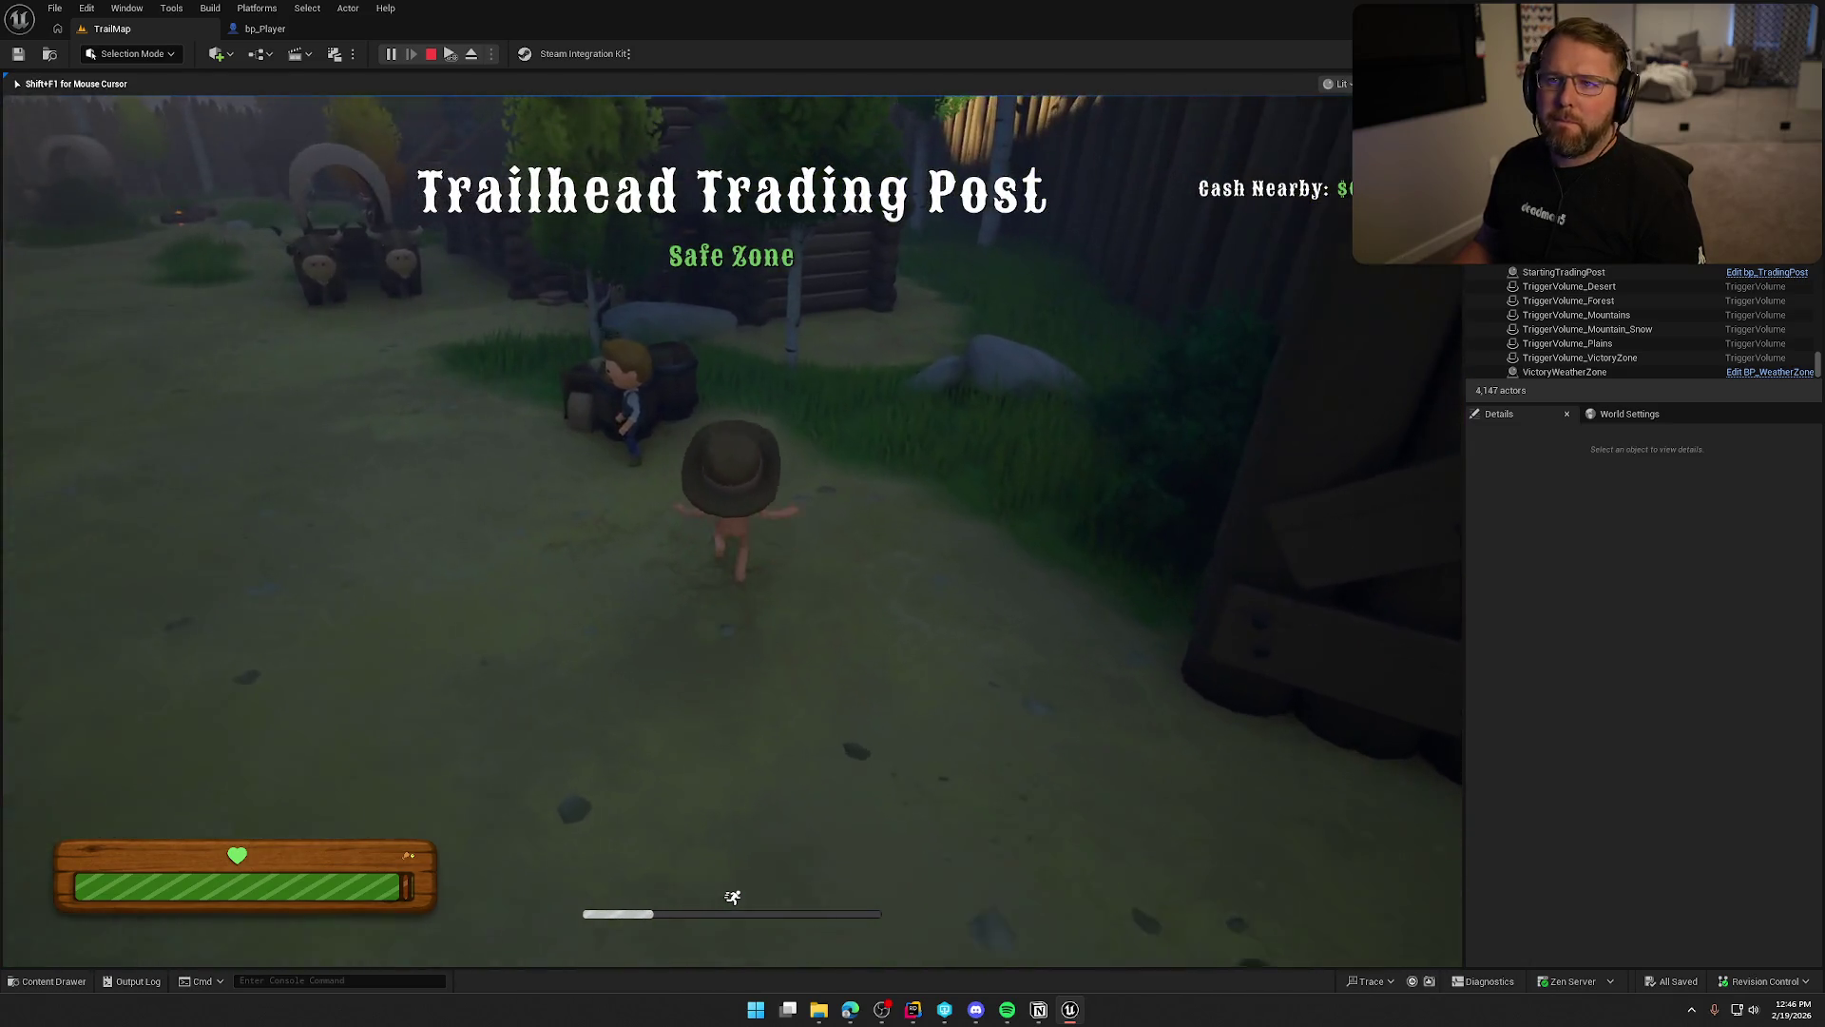
Walk around the cabin into the General Store to the Gun display.
key(w)
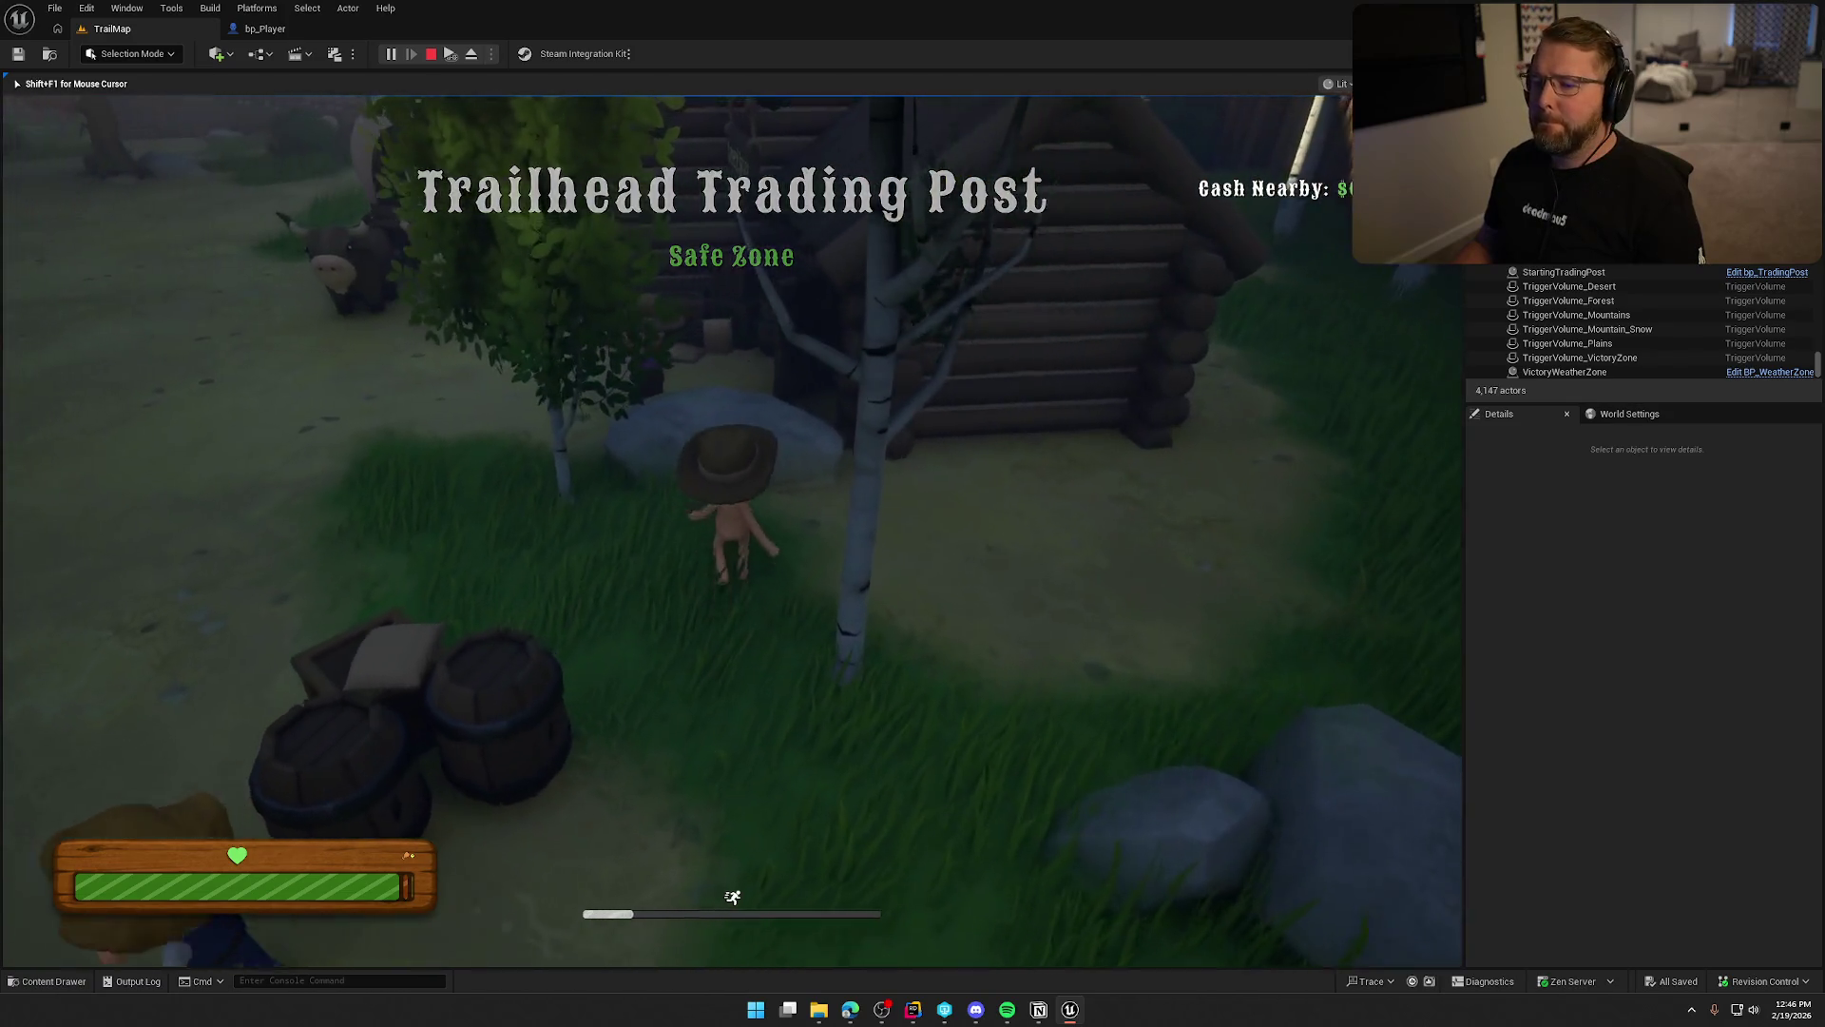
key(w)
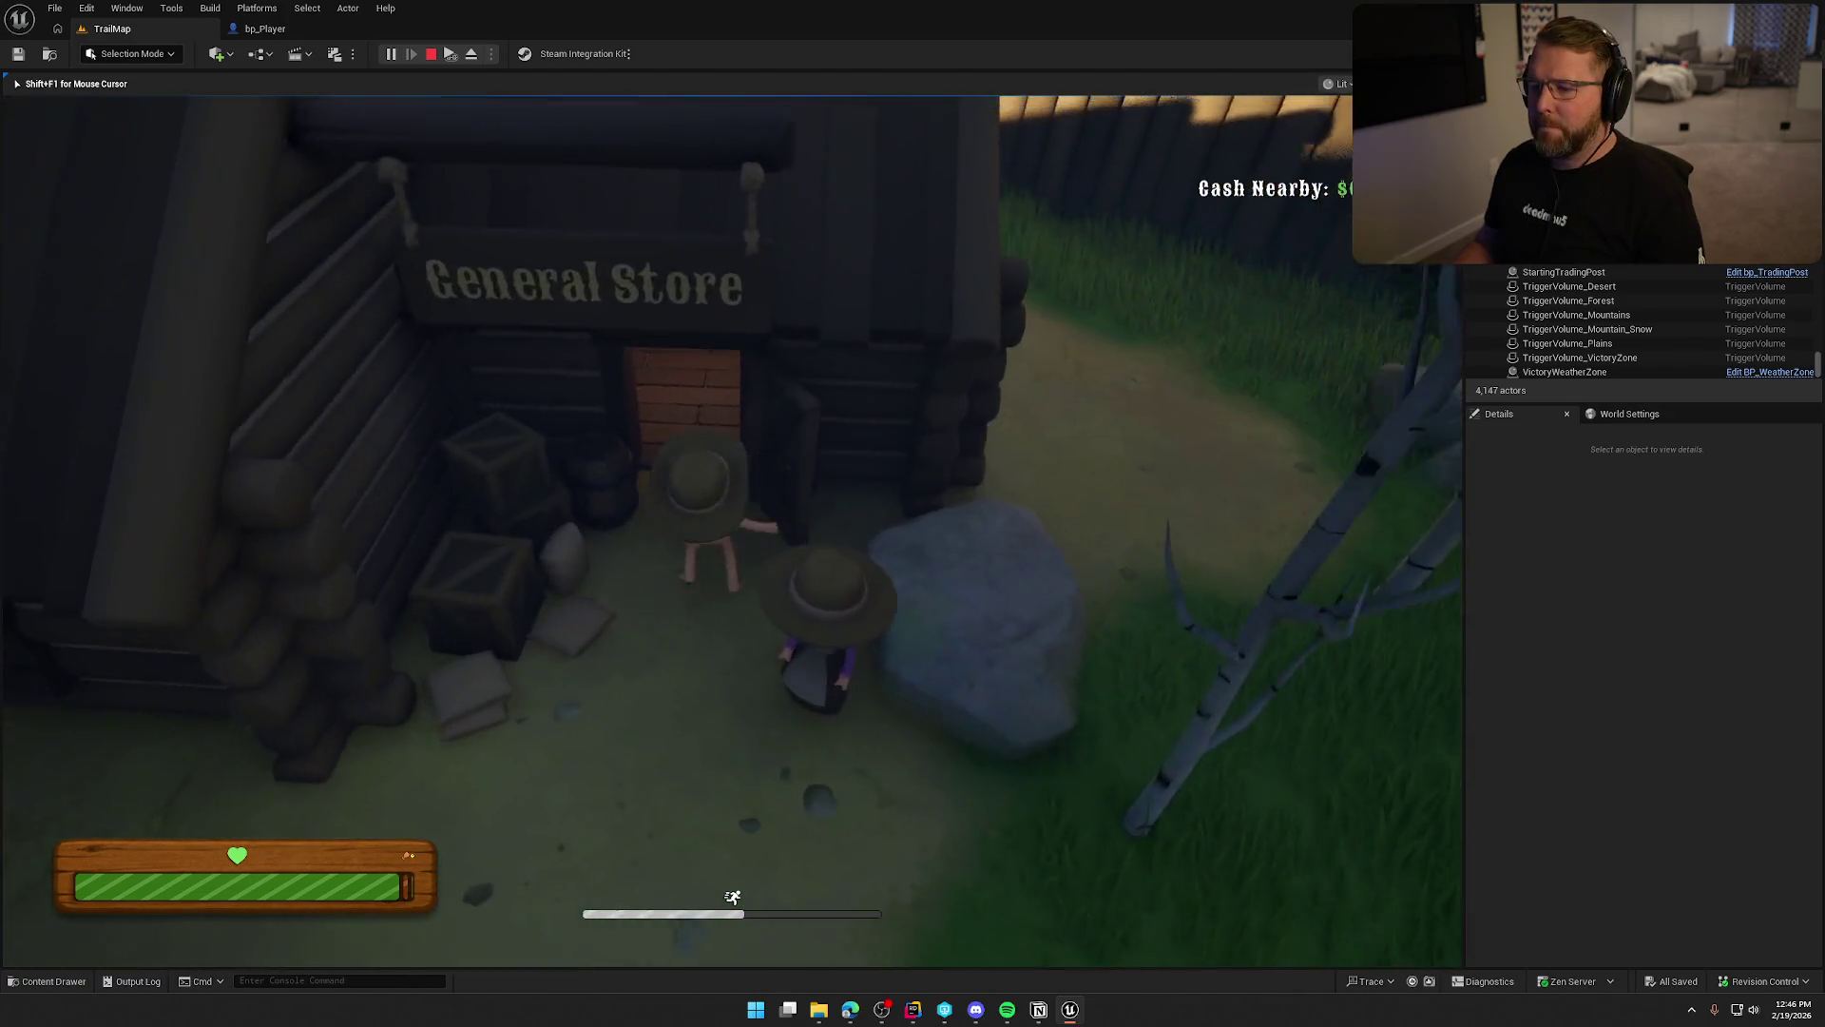
key(w)
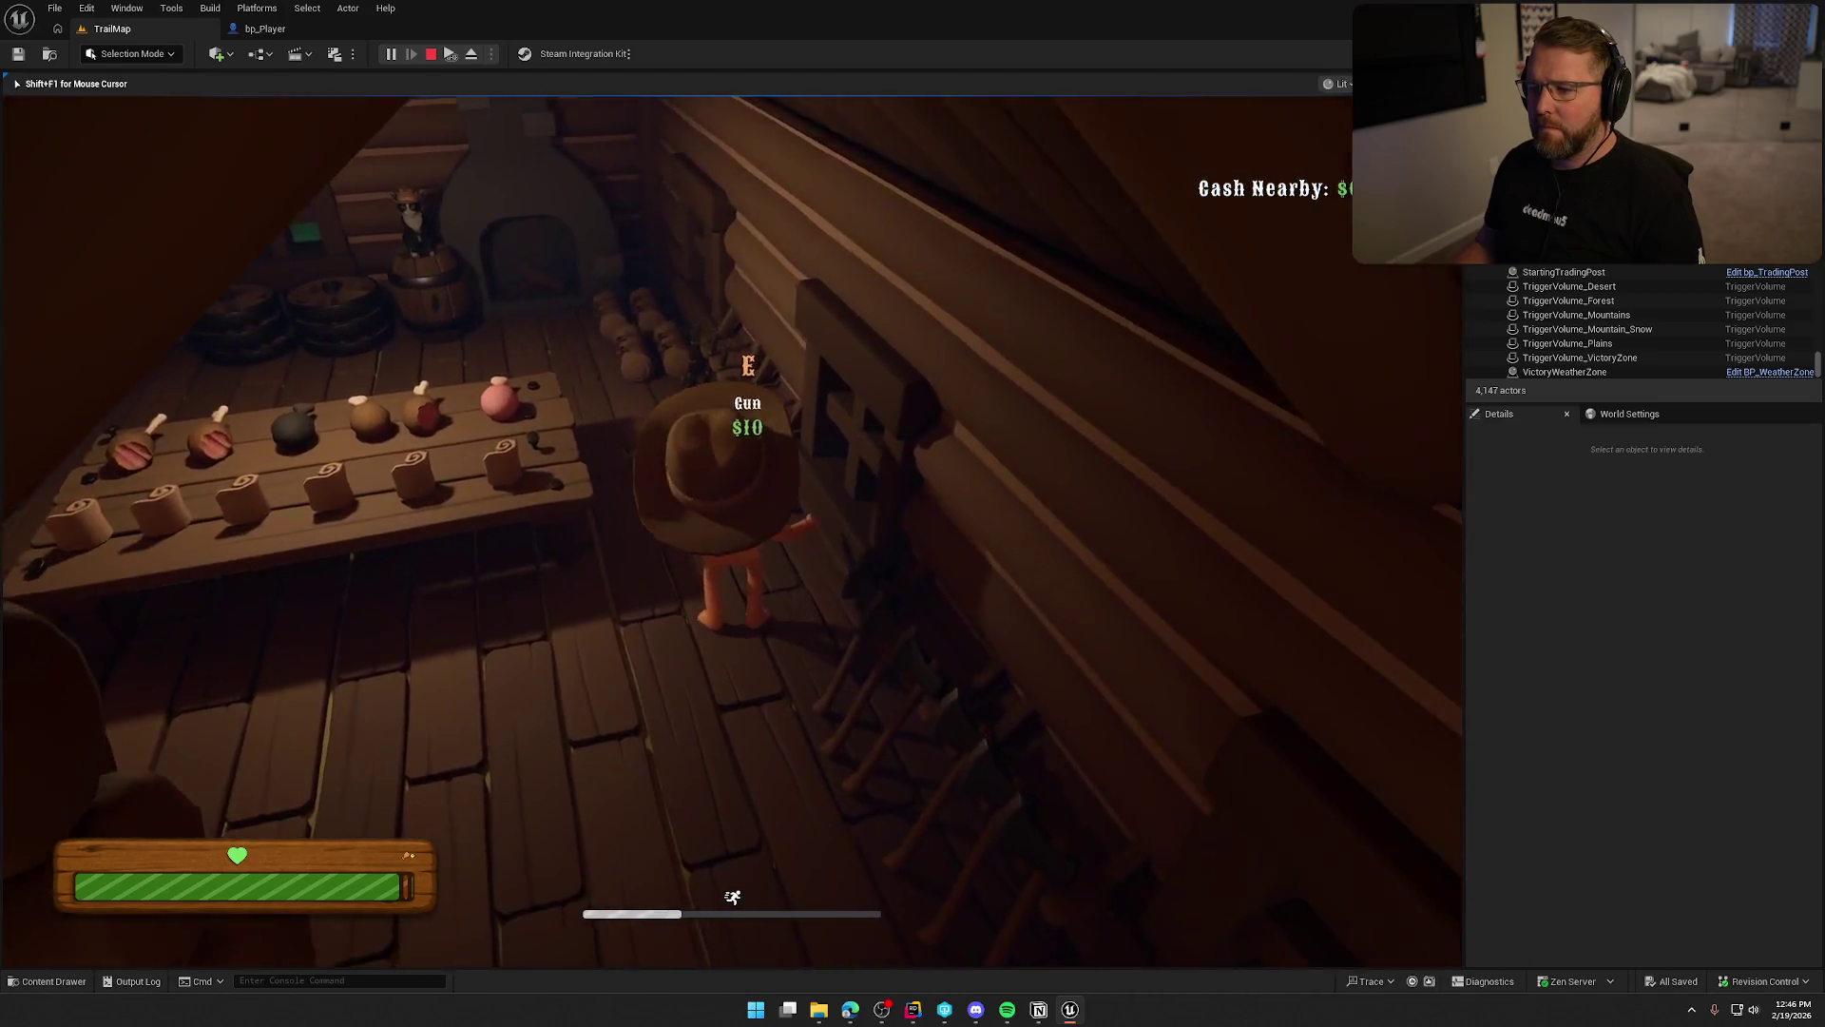
key(a)
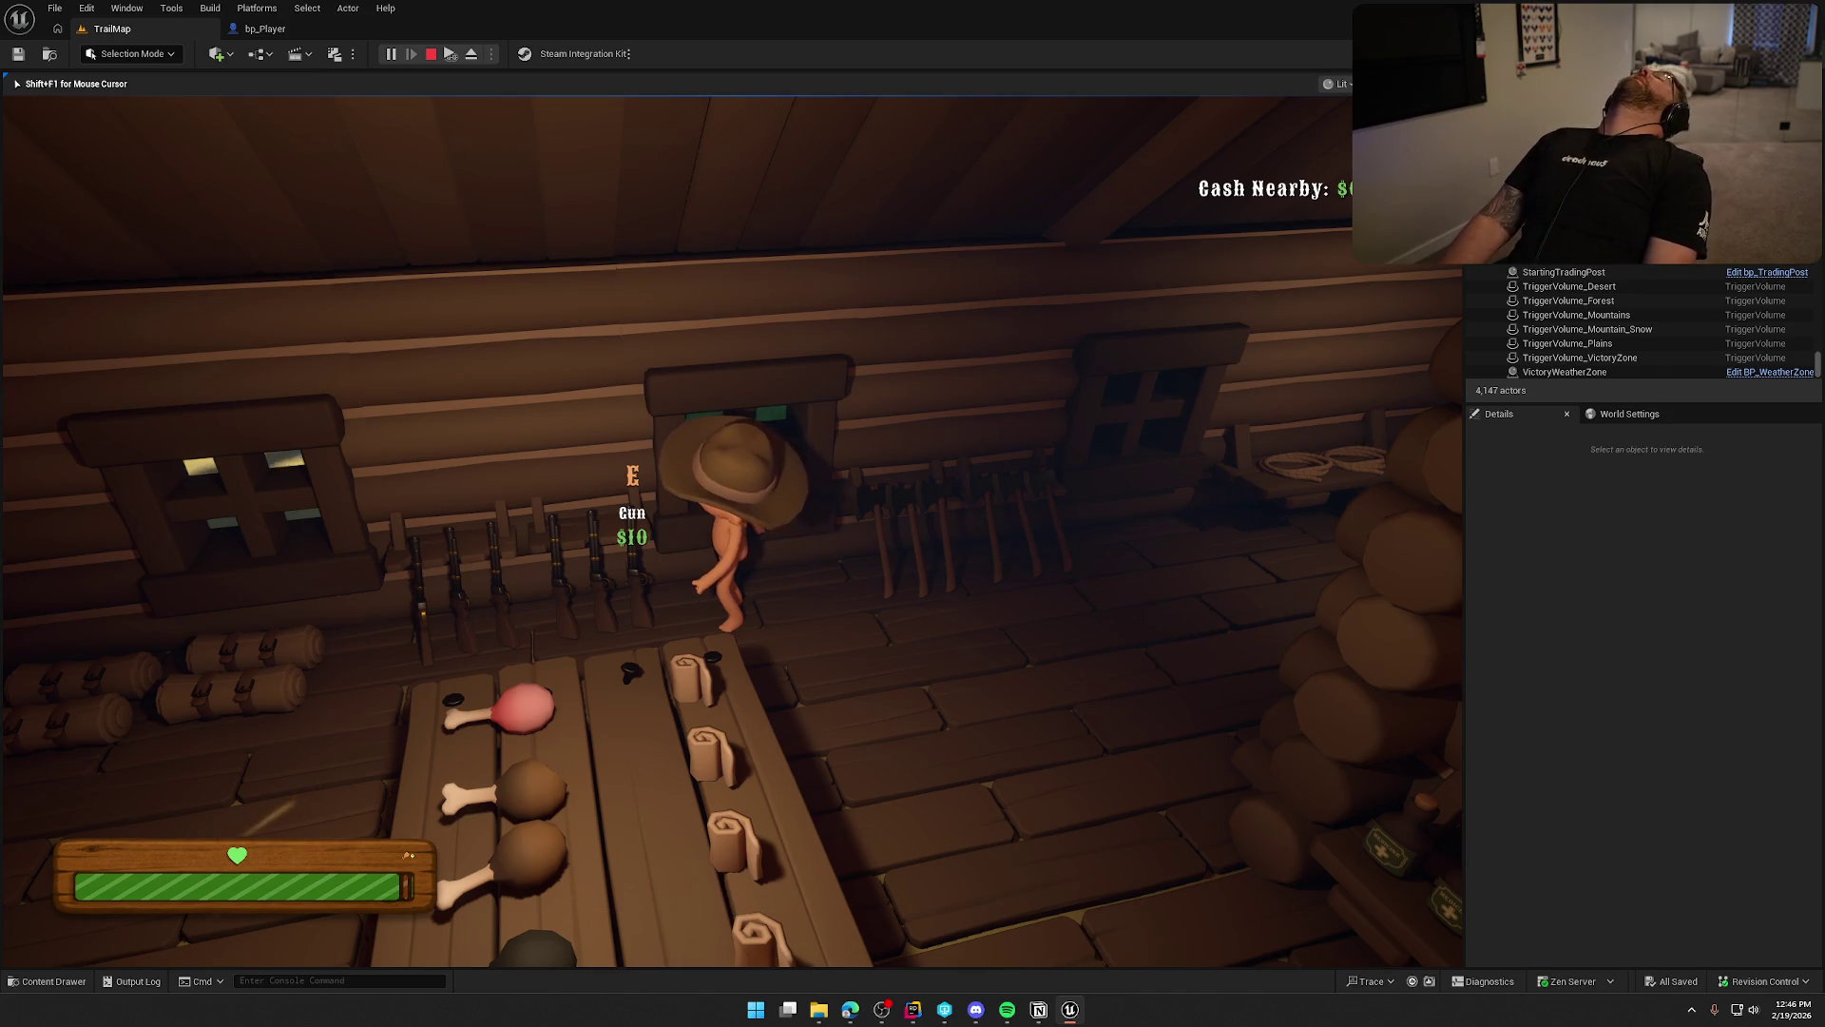
Carry the gun out the store doorway and through the gate toward the wagon.
key(shift+w)
key(shift+a)
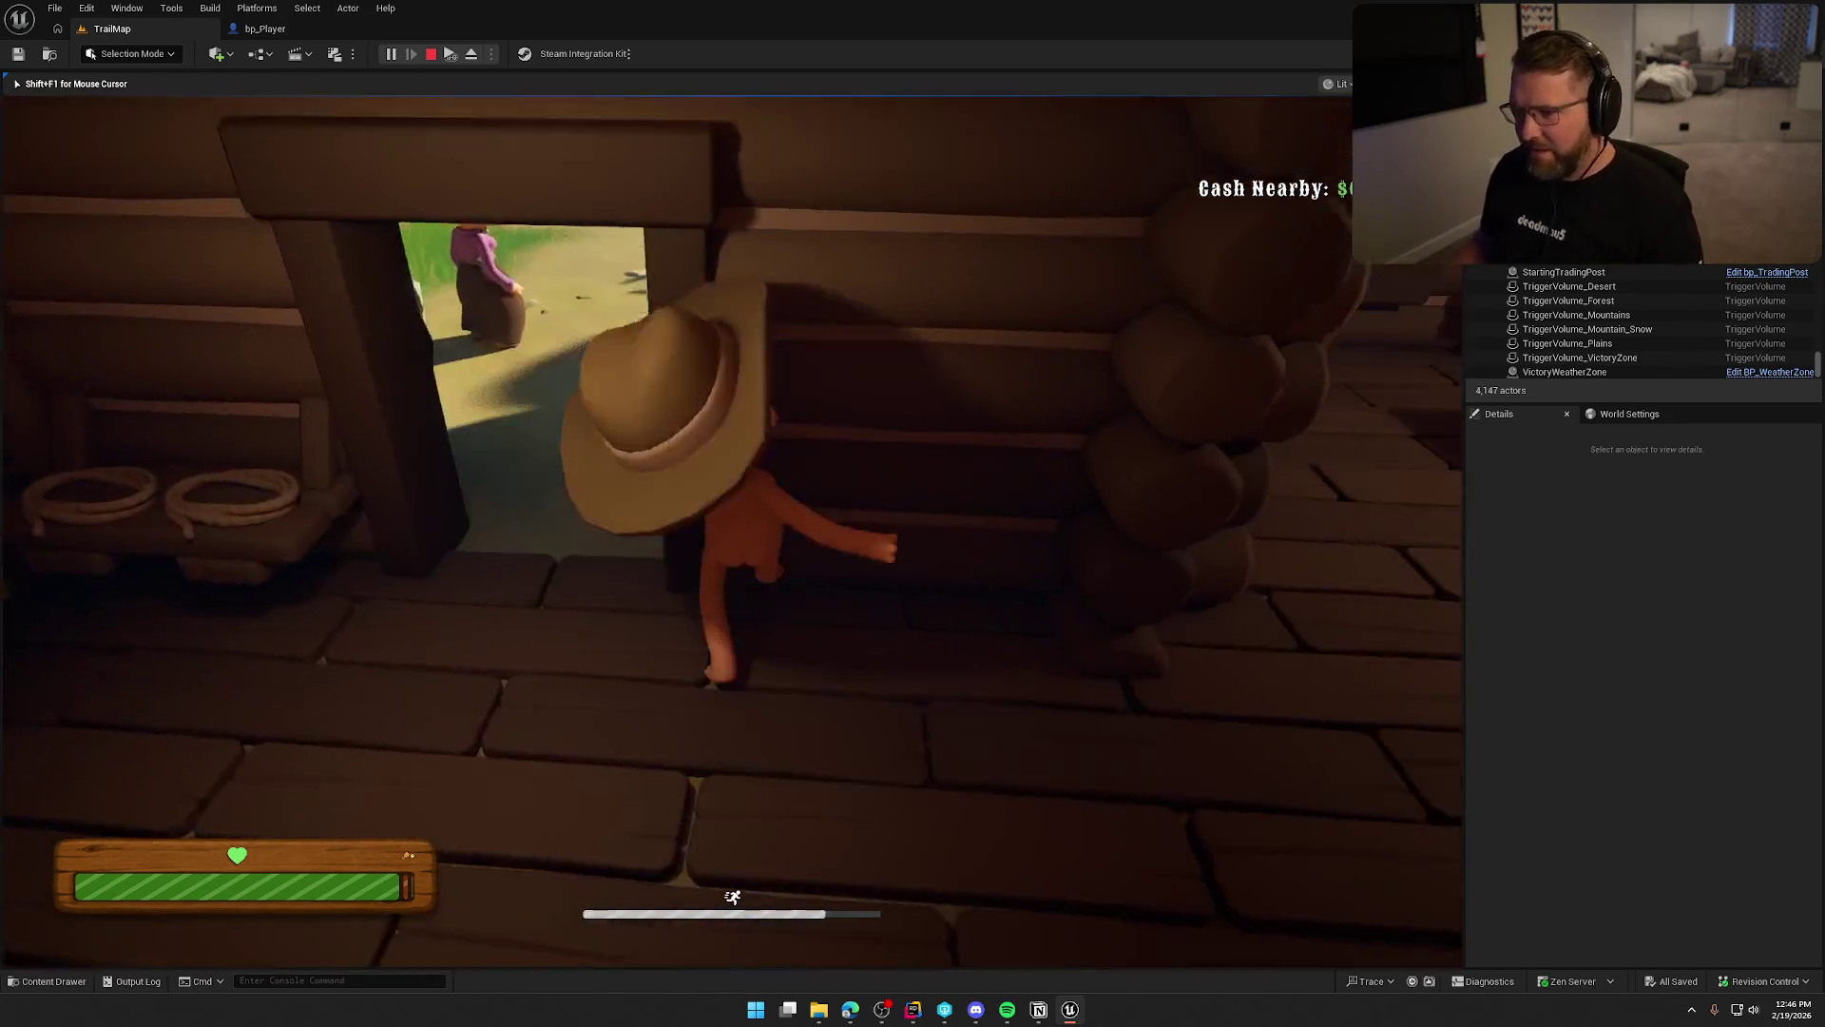
key(w)
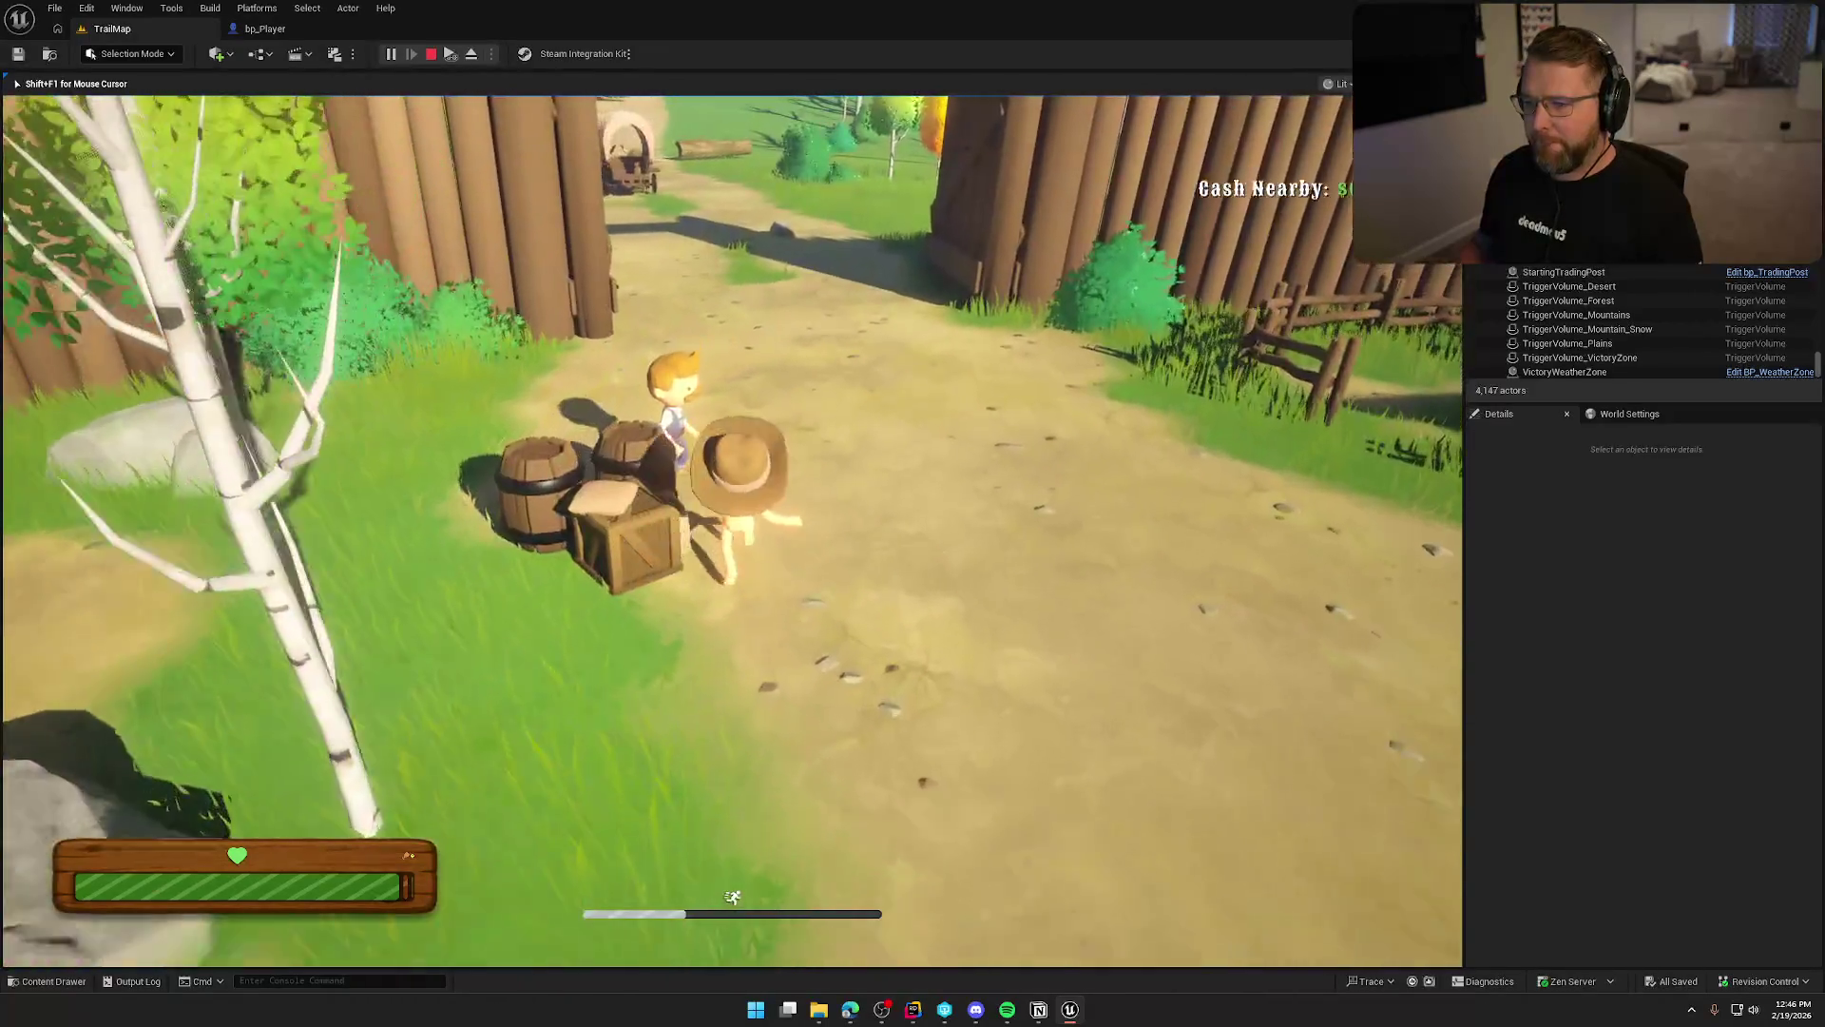
key(shift+w)
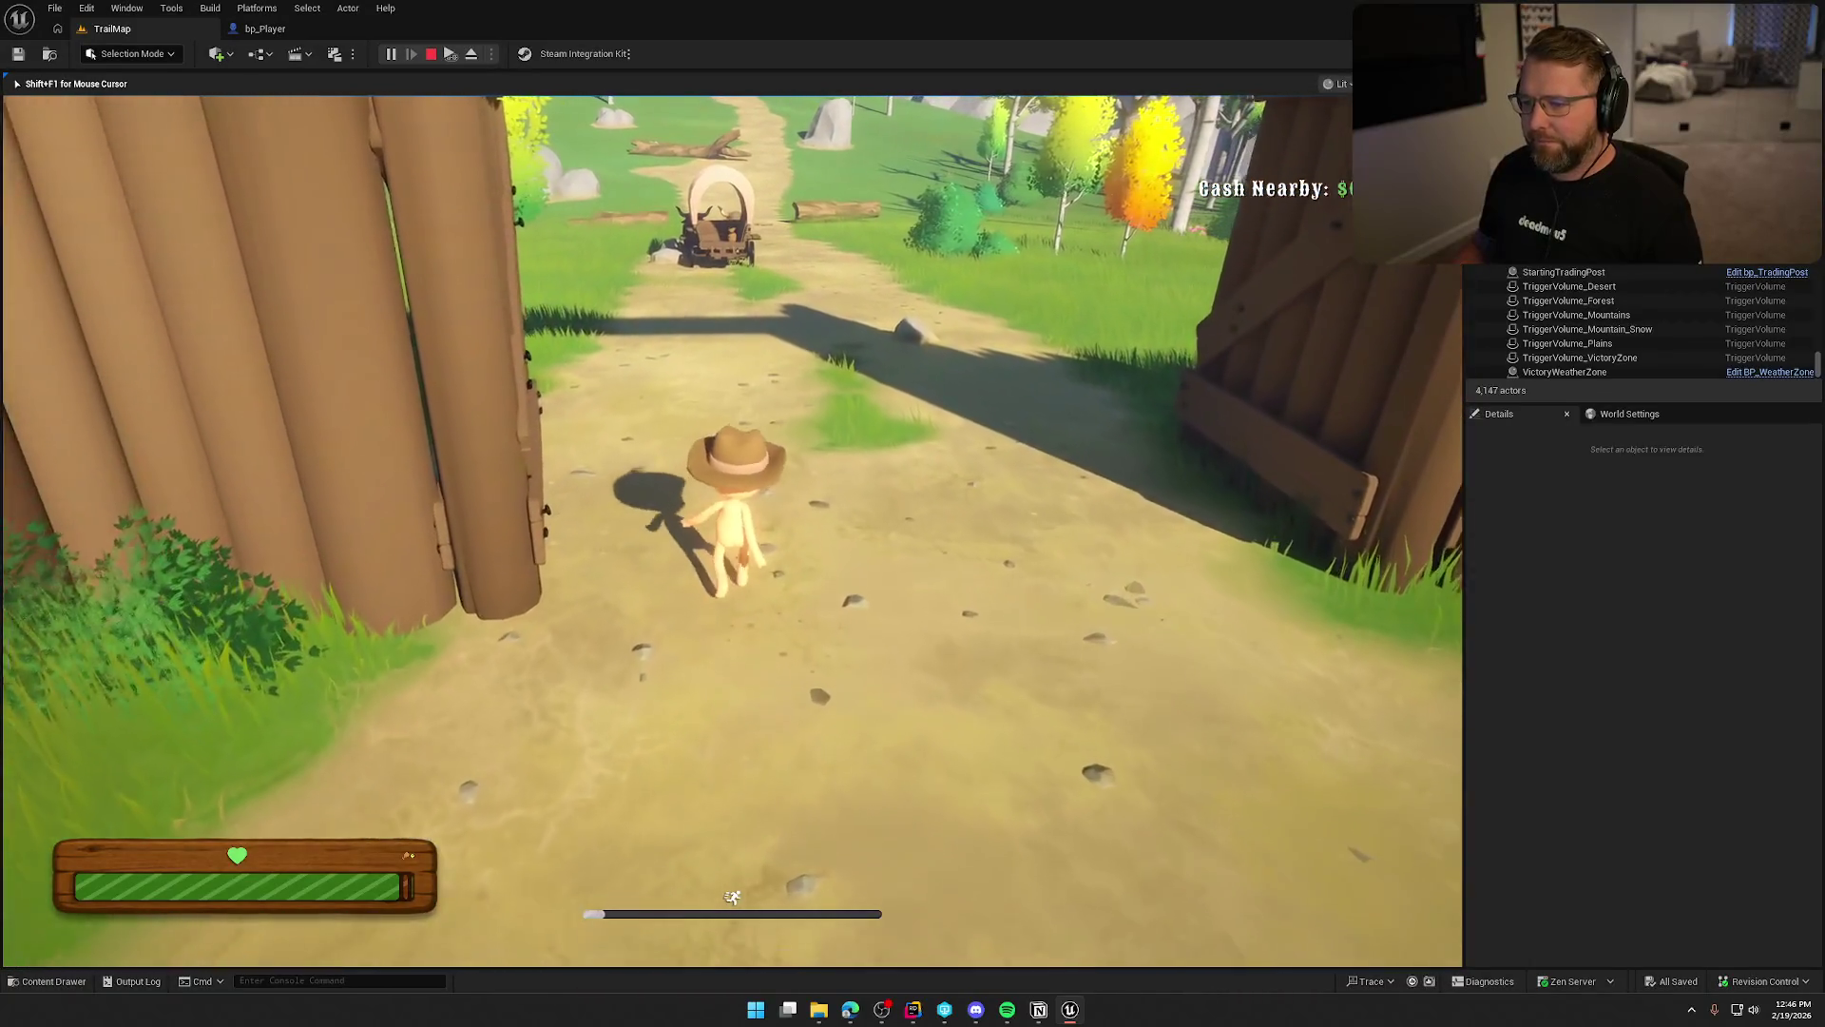
key(w)
key(w)
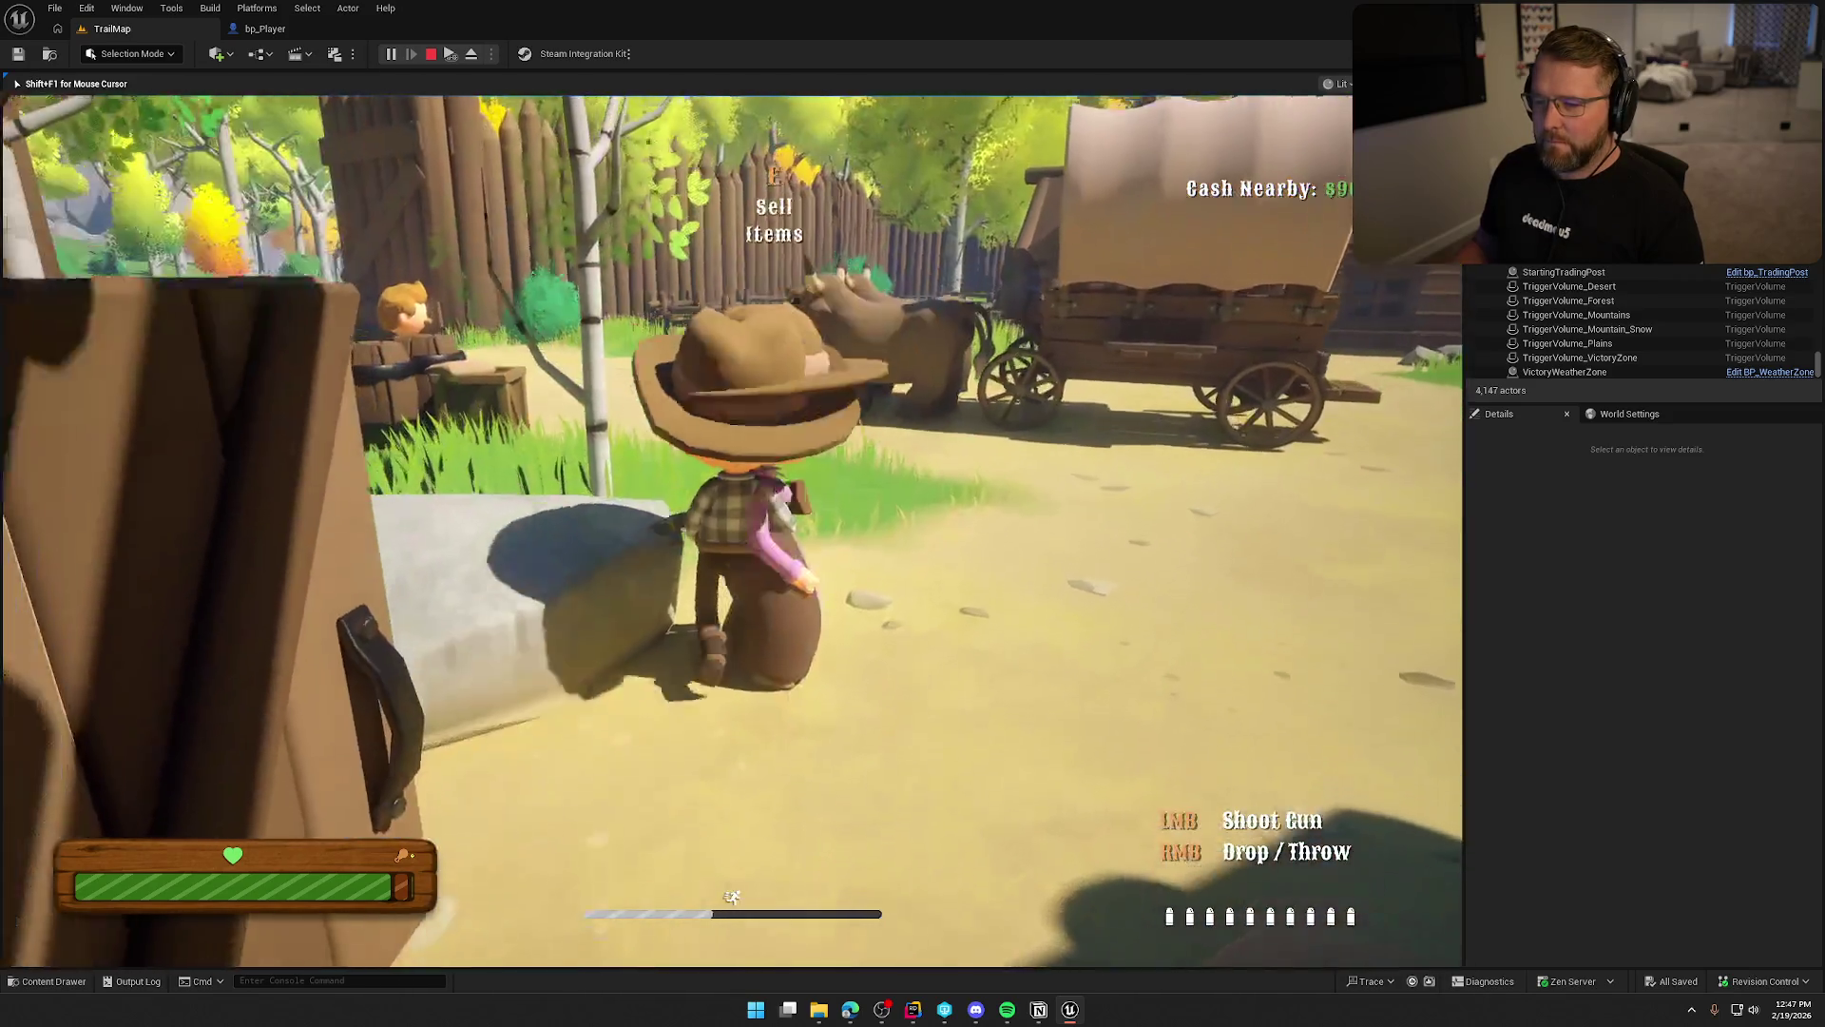
Run the cowboy through the gate past the barn to the campfire camp, then end the session.
key(w)
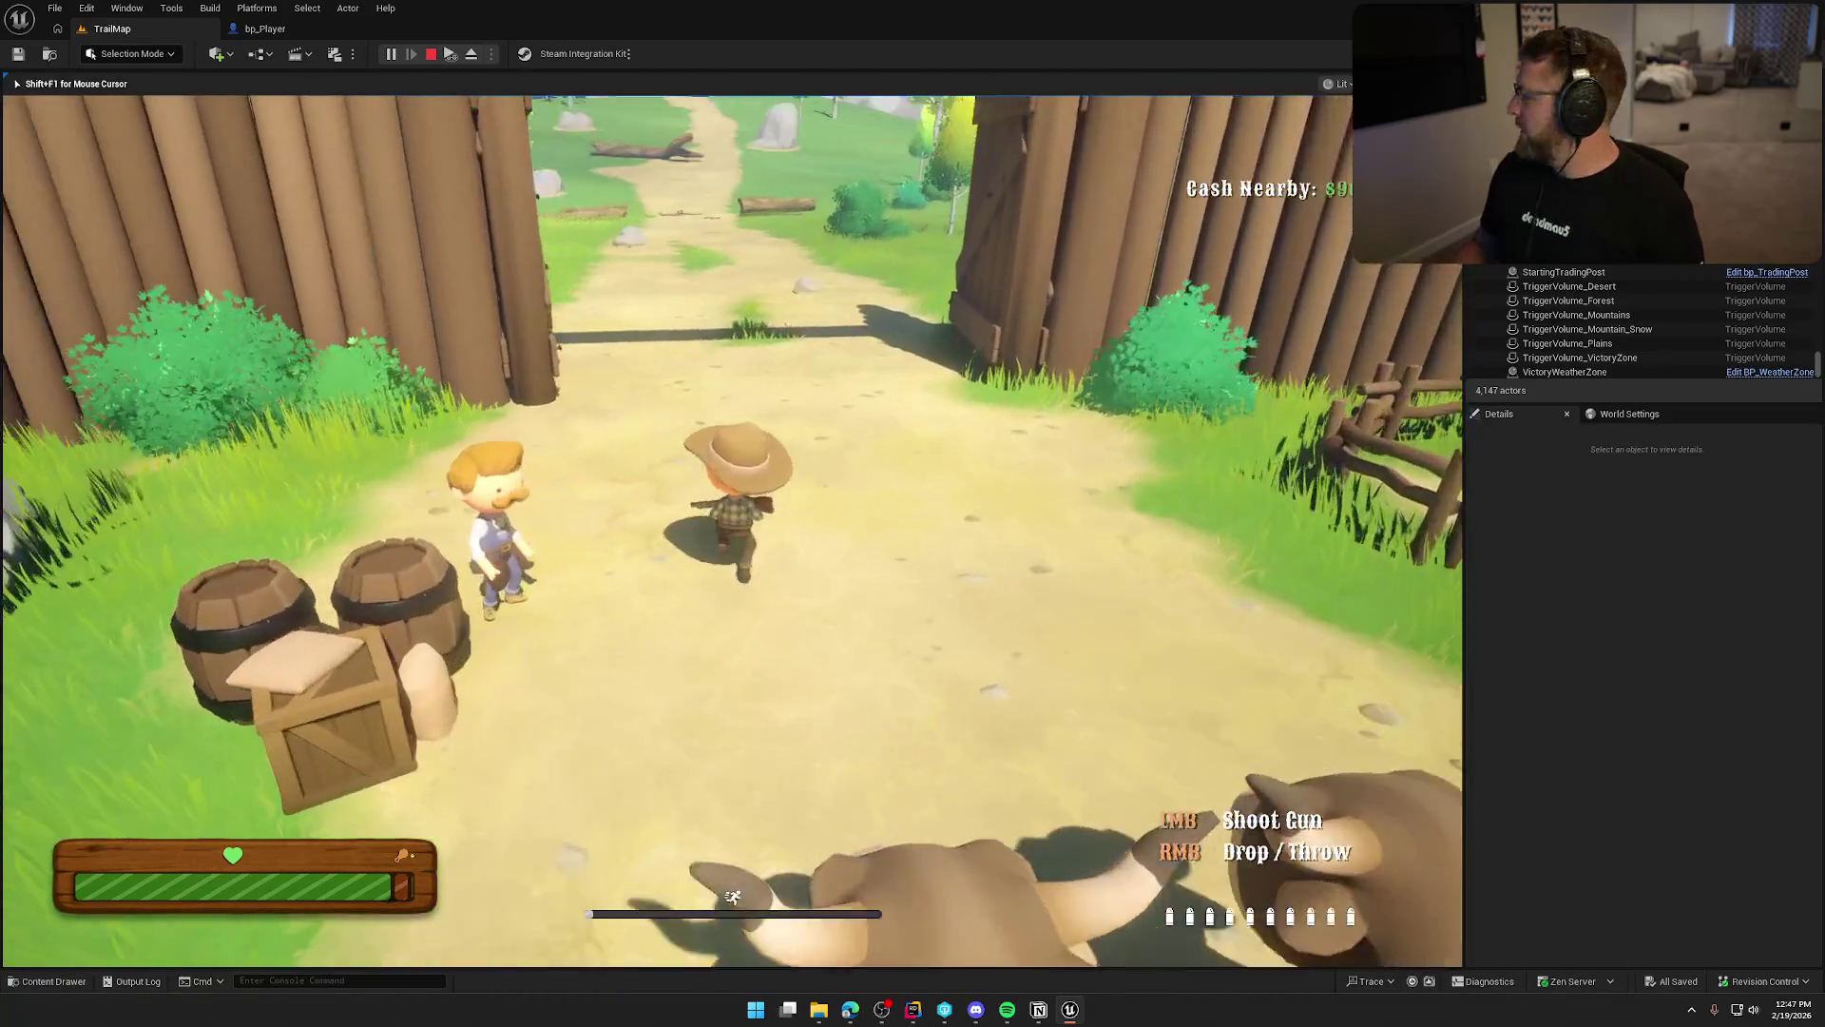
key(w)
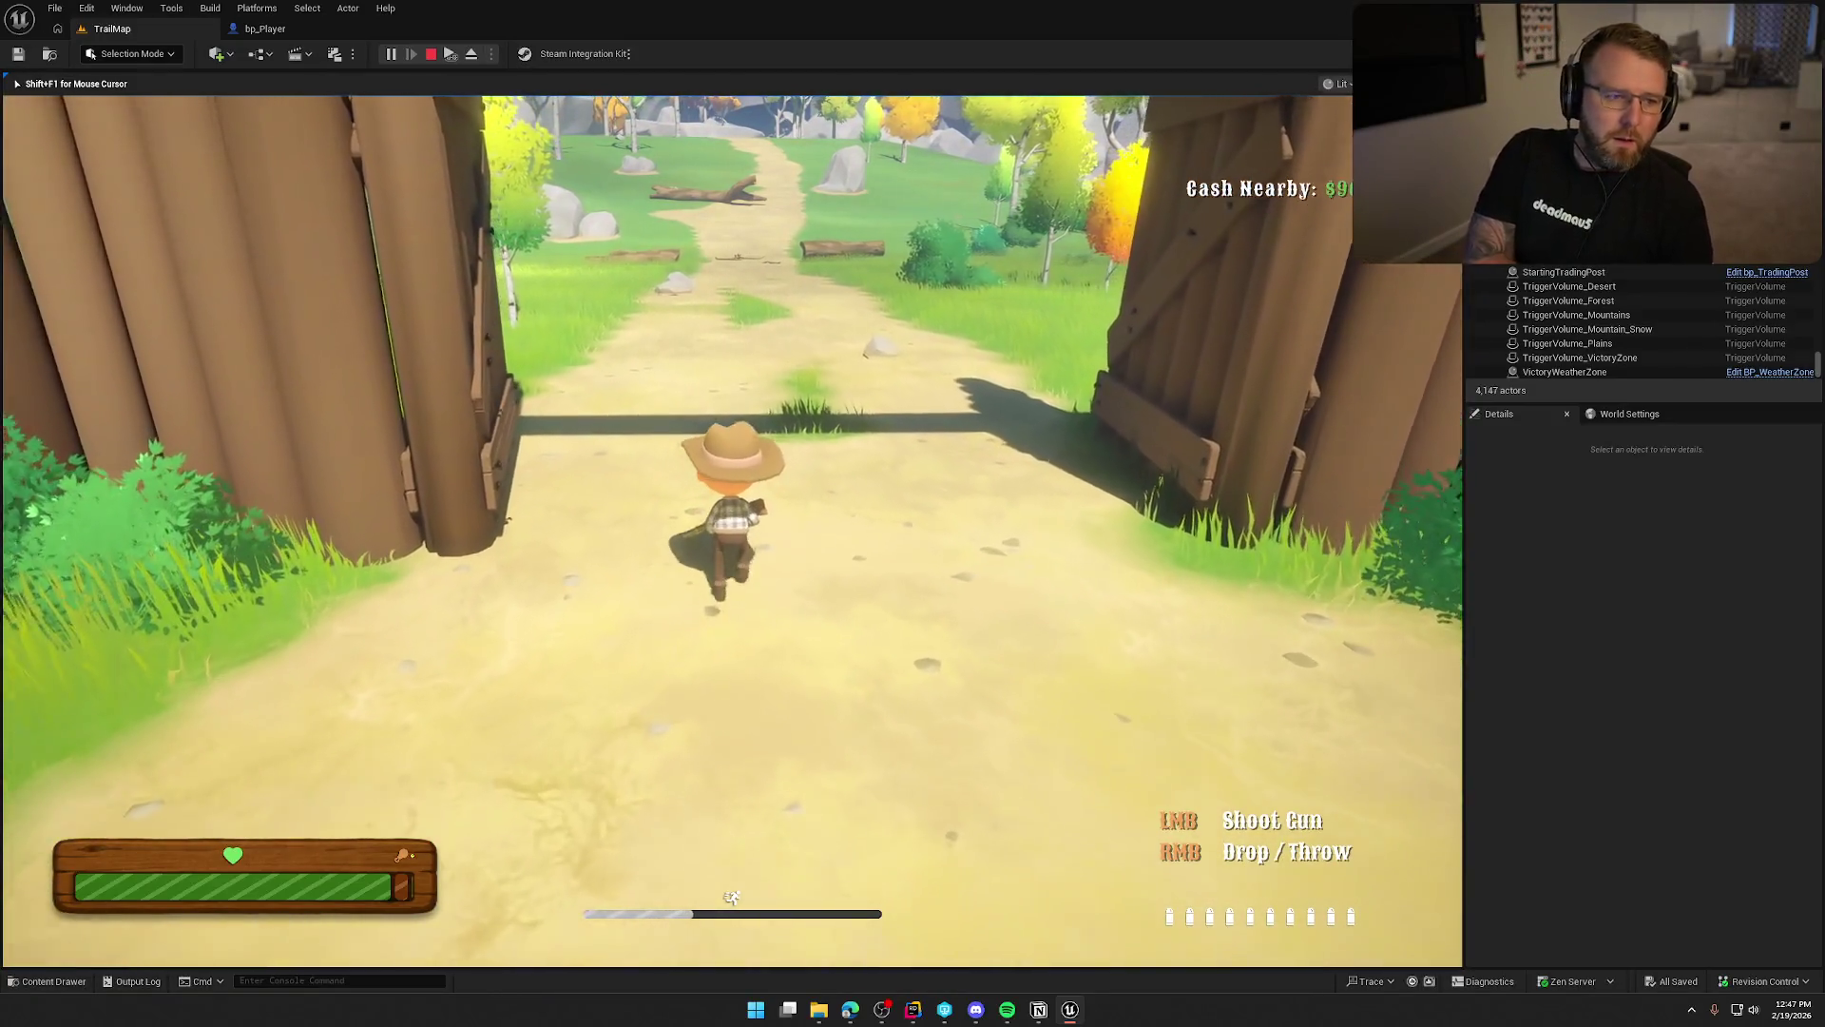
key(w)
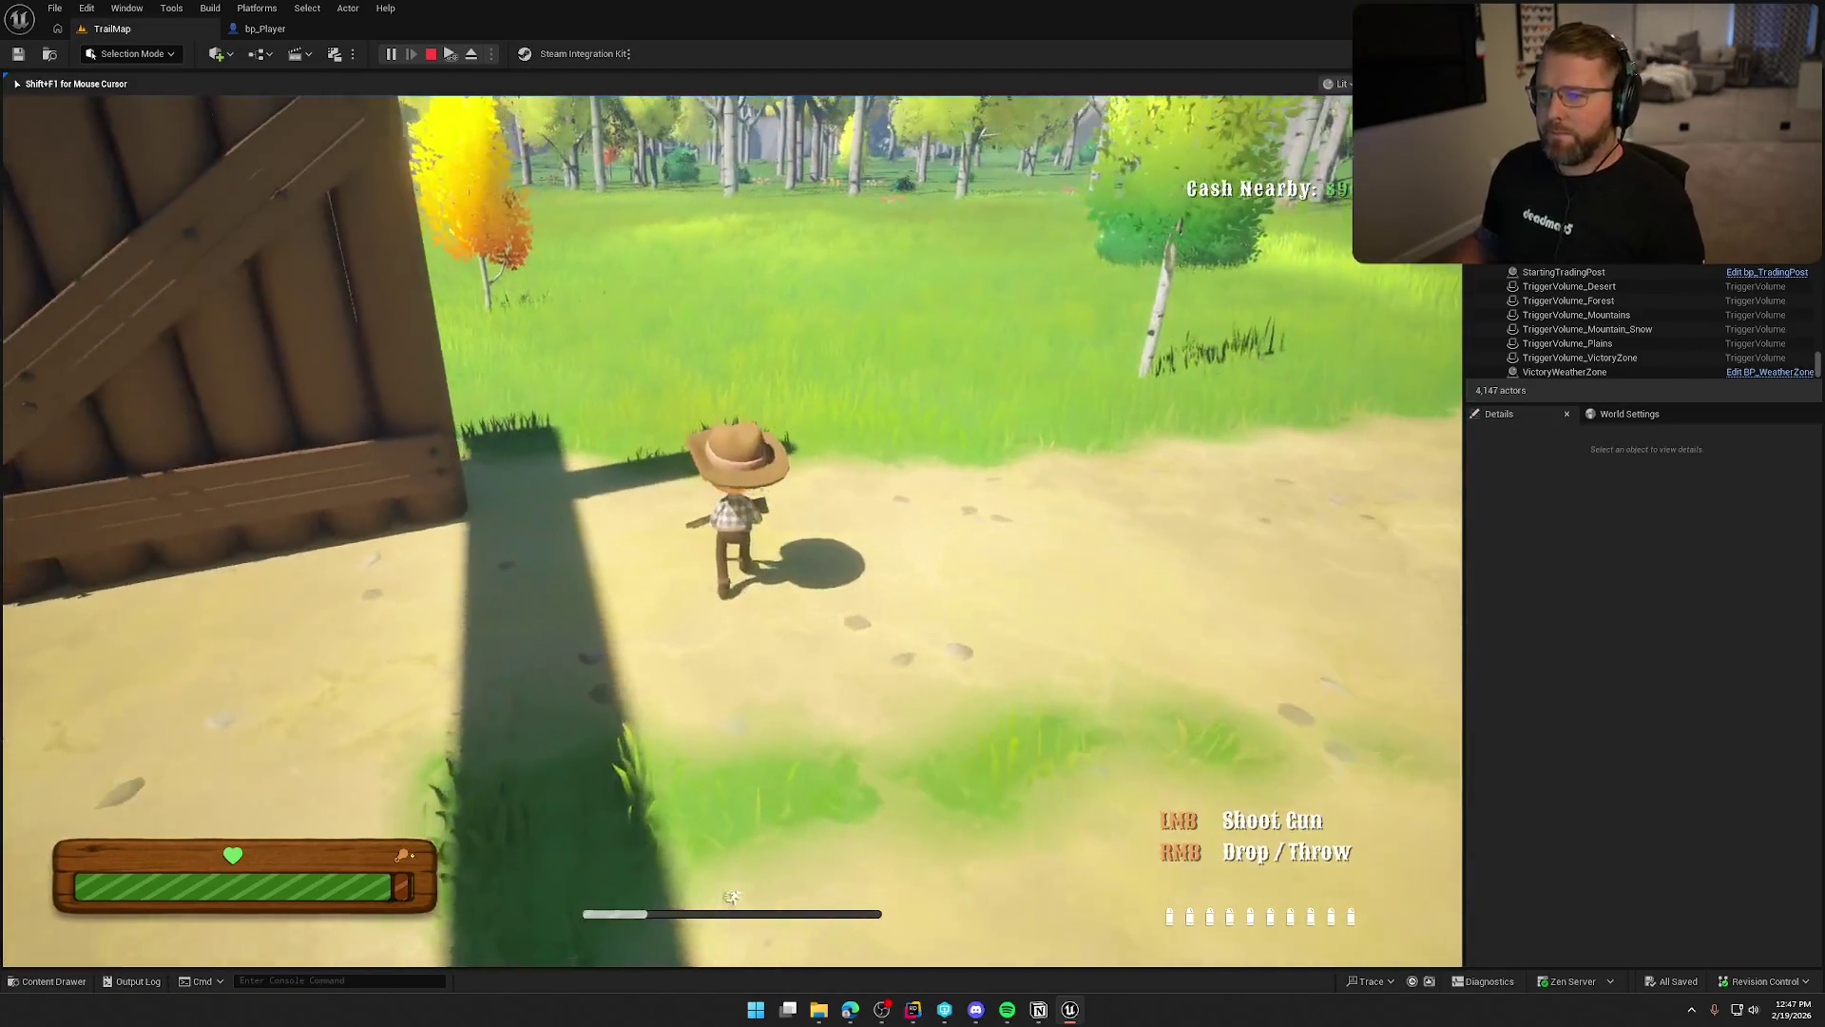
key(w)
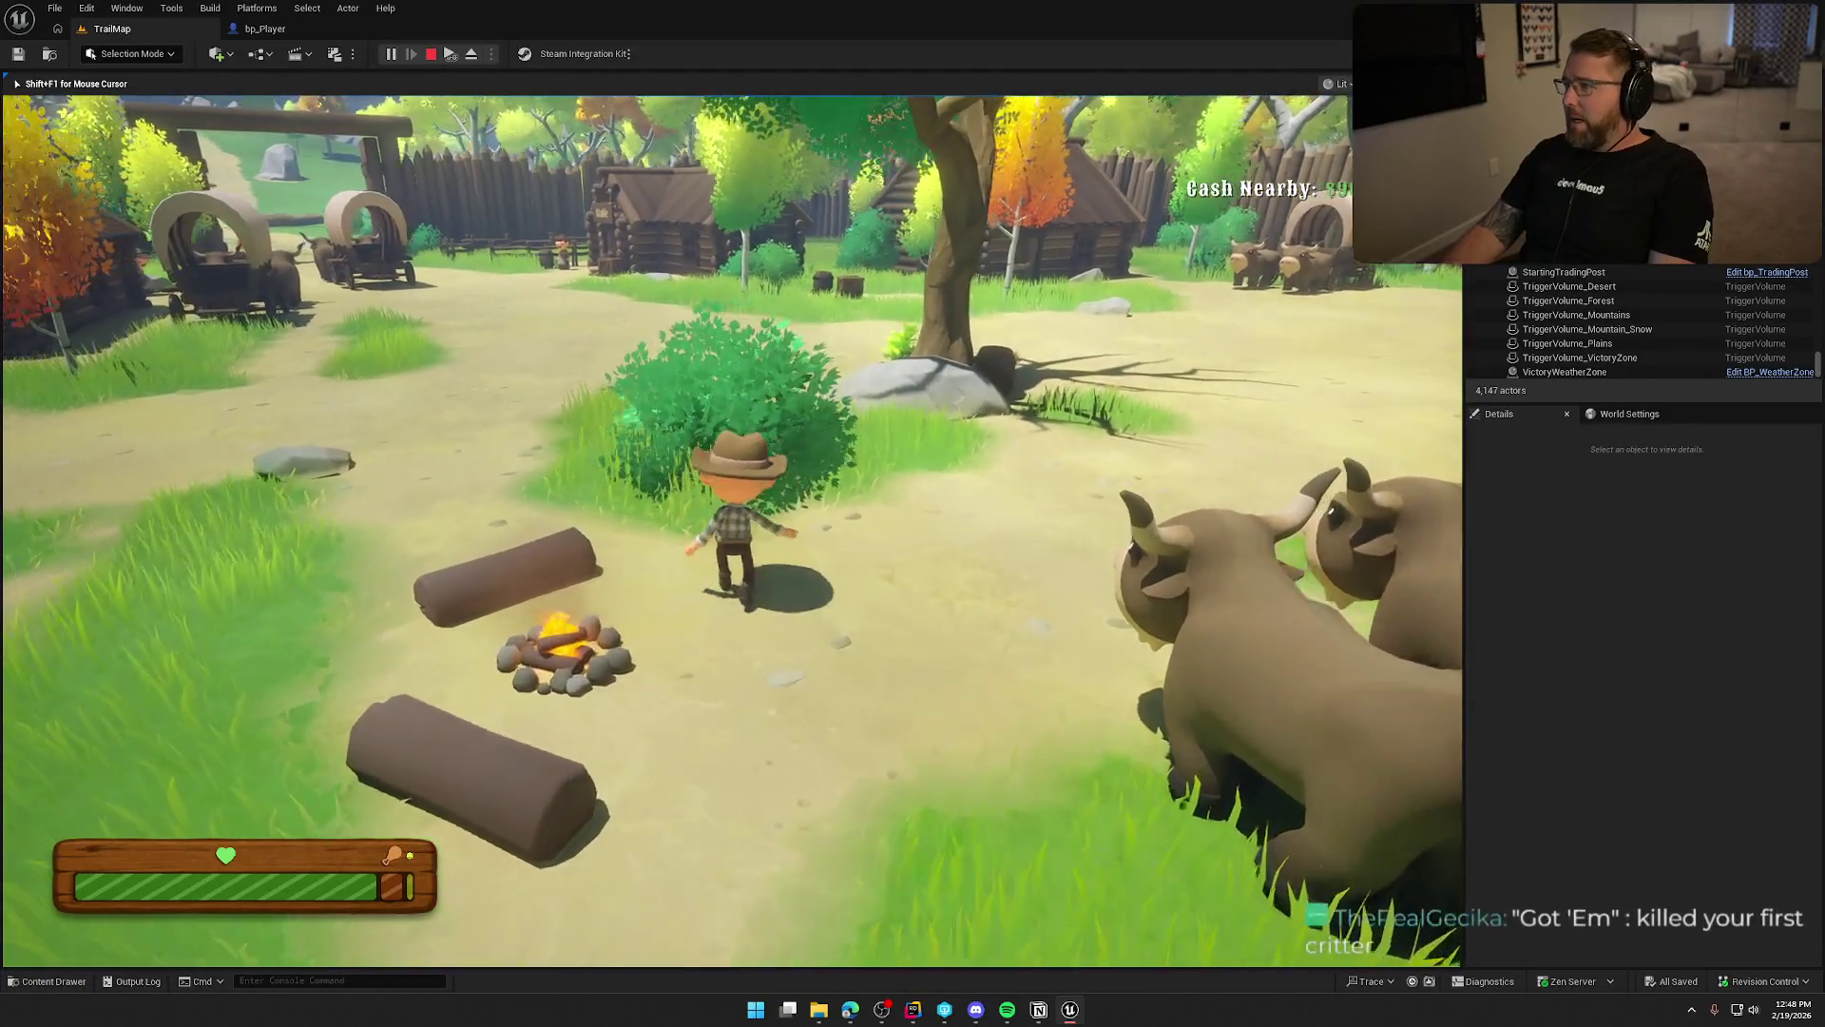
key(Escape)
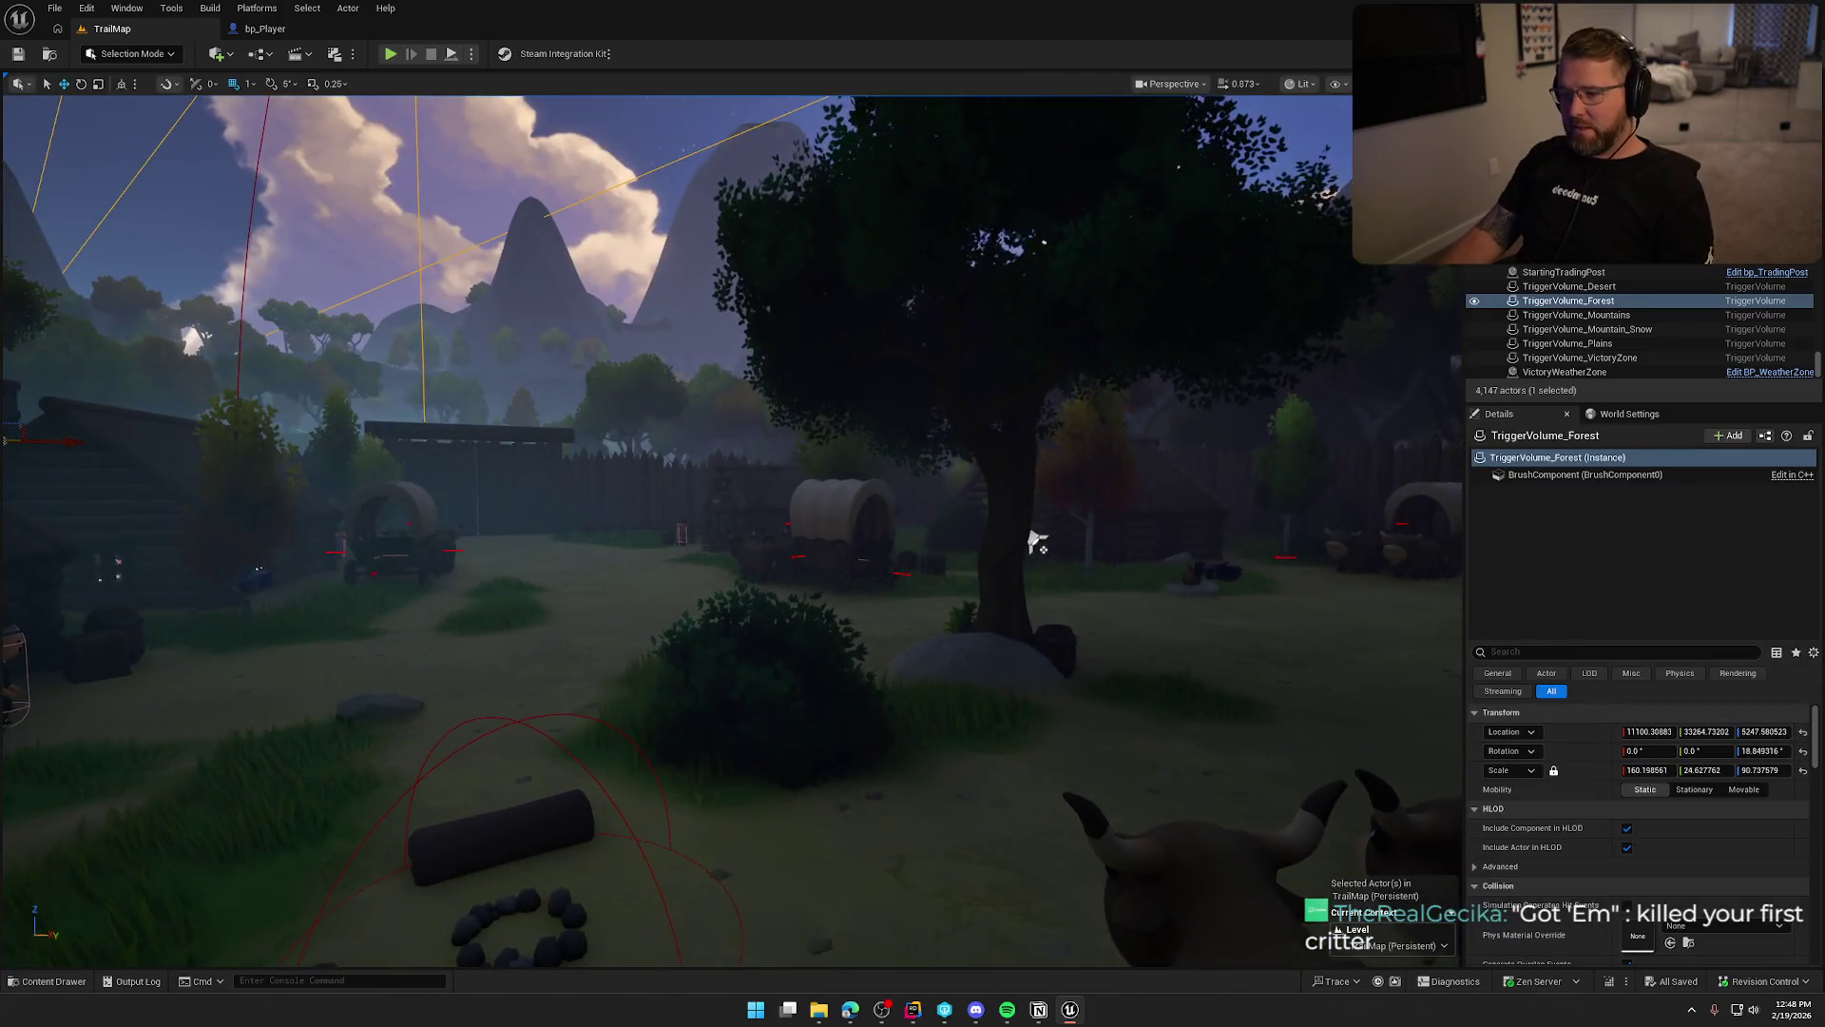
mouse_move(1034, 533)
mouse_down()
mouse_move(1137, 558)
mouse_move(1137, 427)
mouse_up()
key(w)
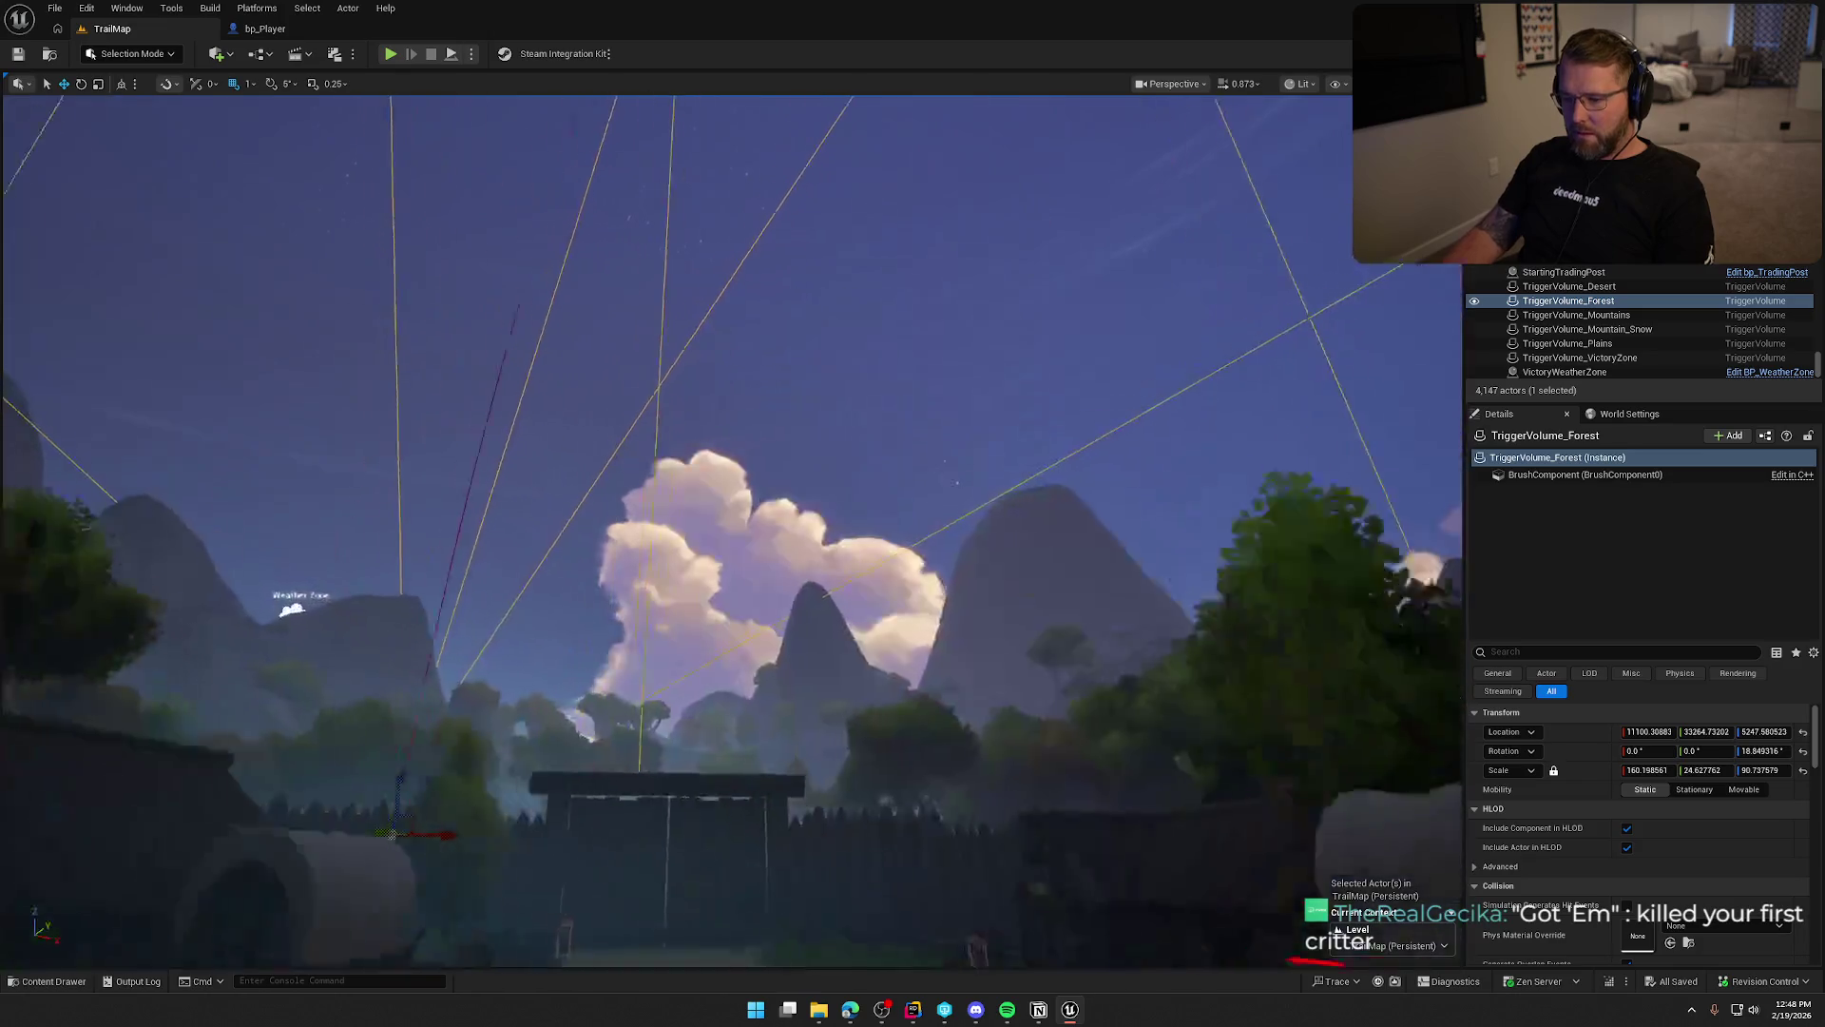
key(w)
drag(1060, 552, 1060, 552)
key(Escape)
key(g)
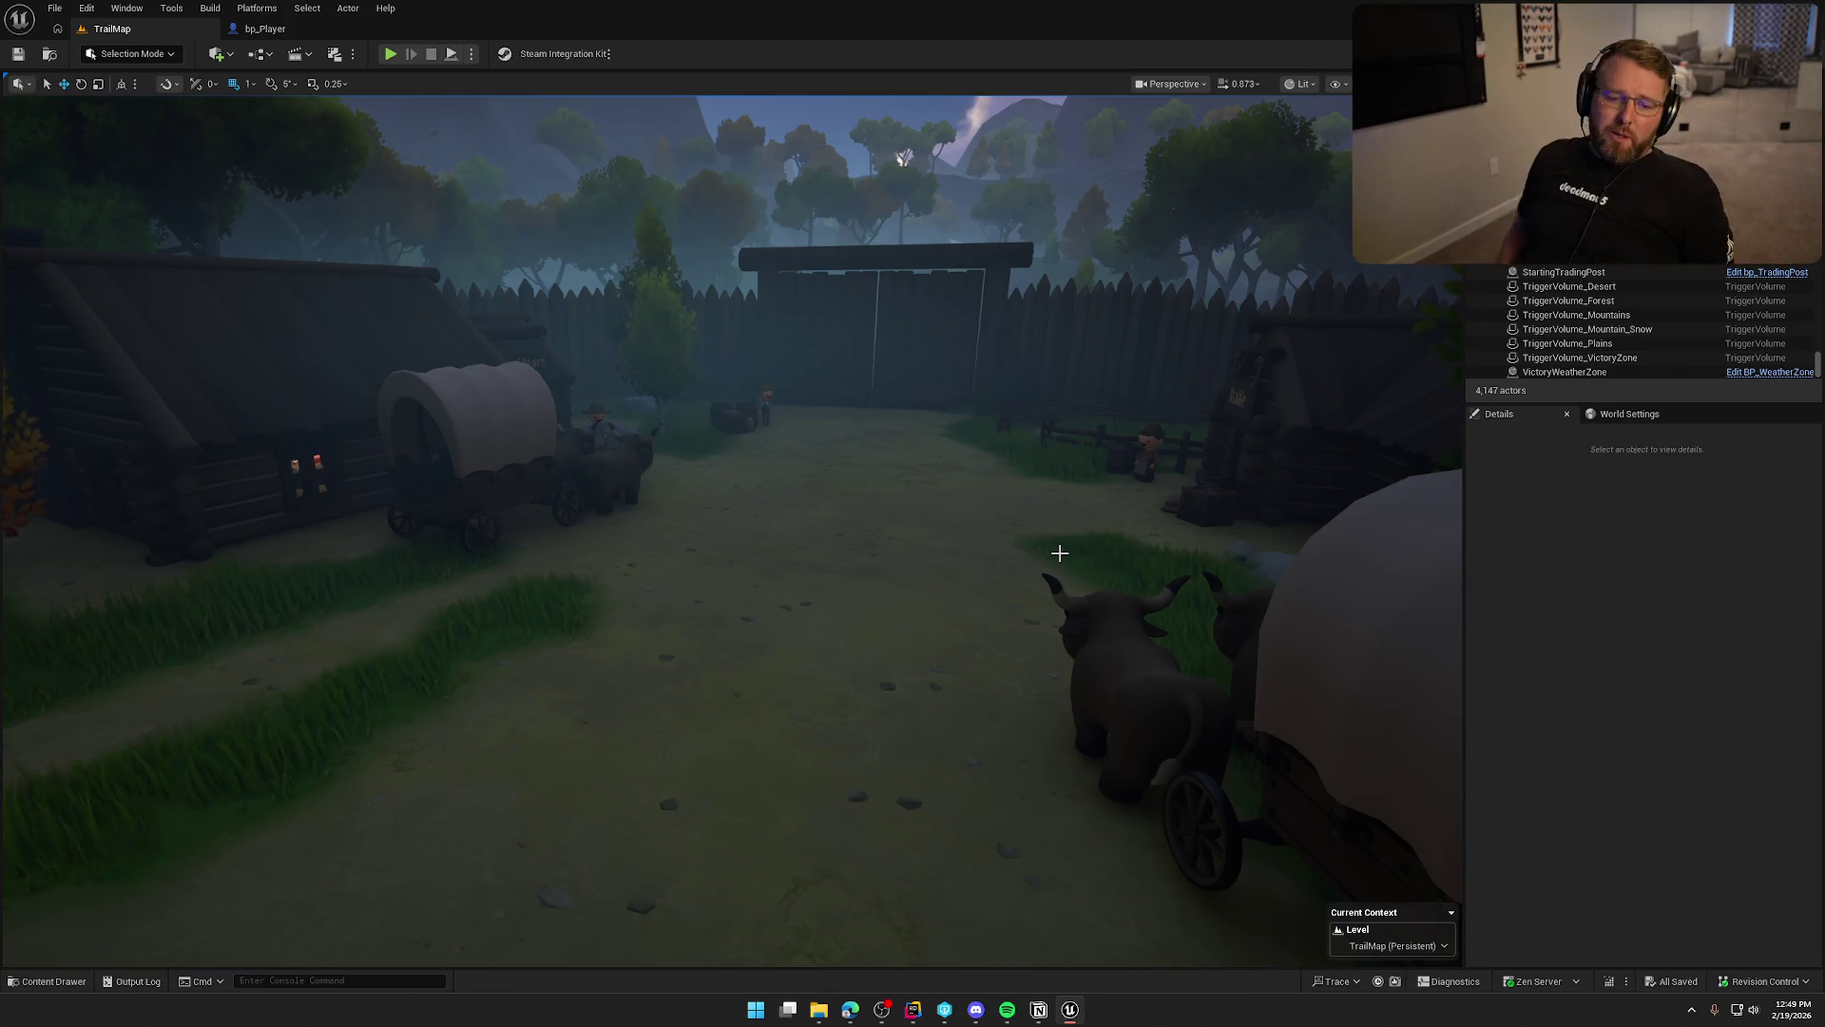
drag(1036, 625, 983, 603)
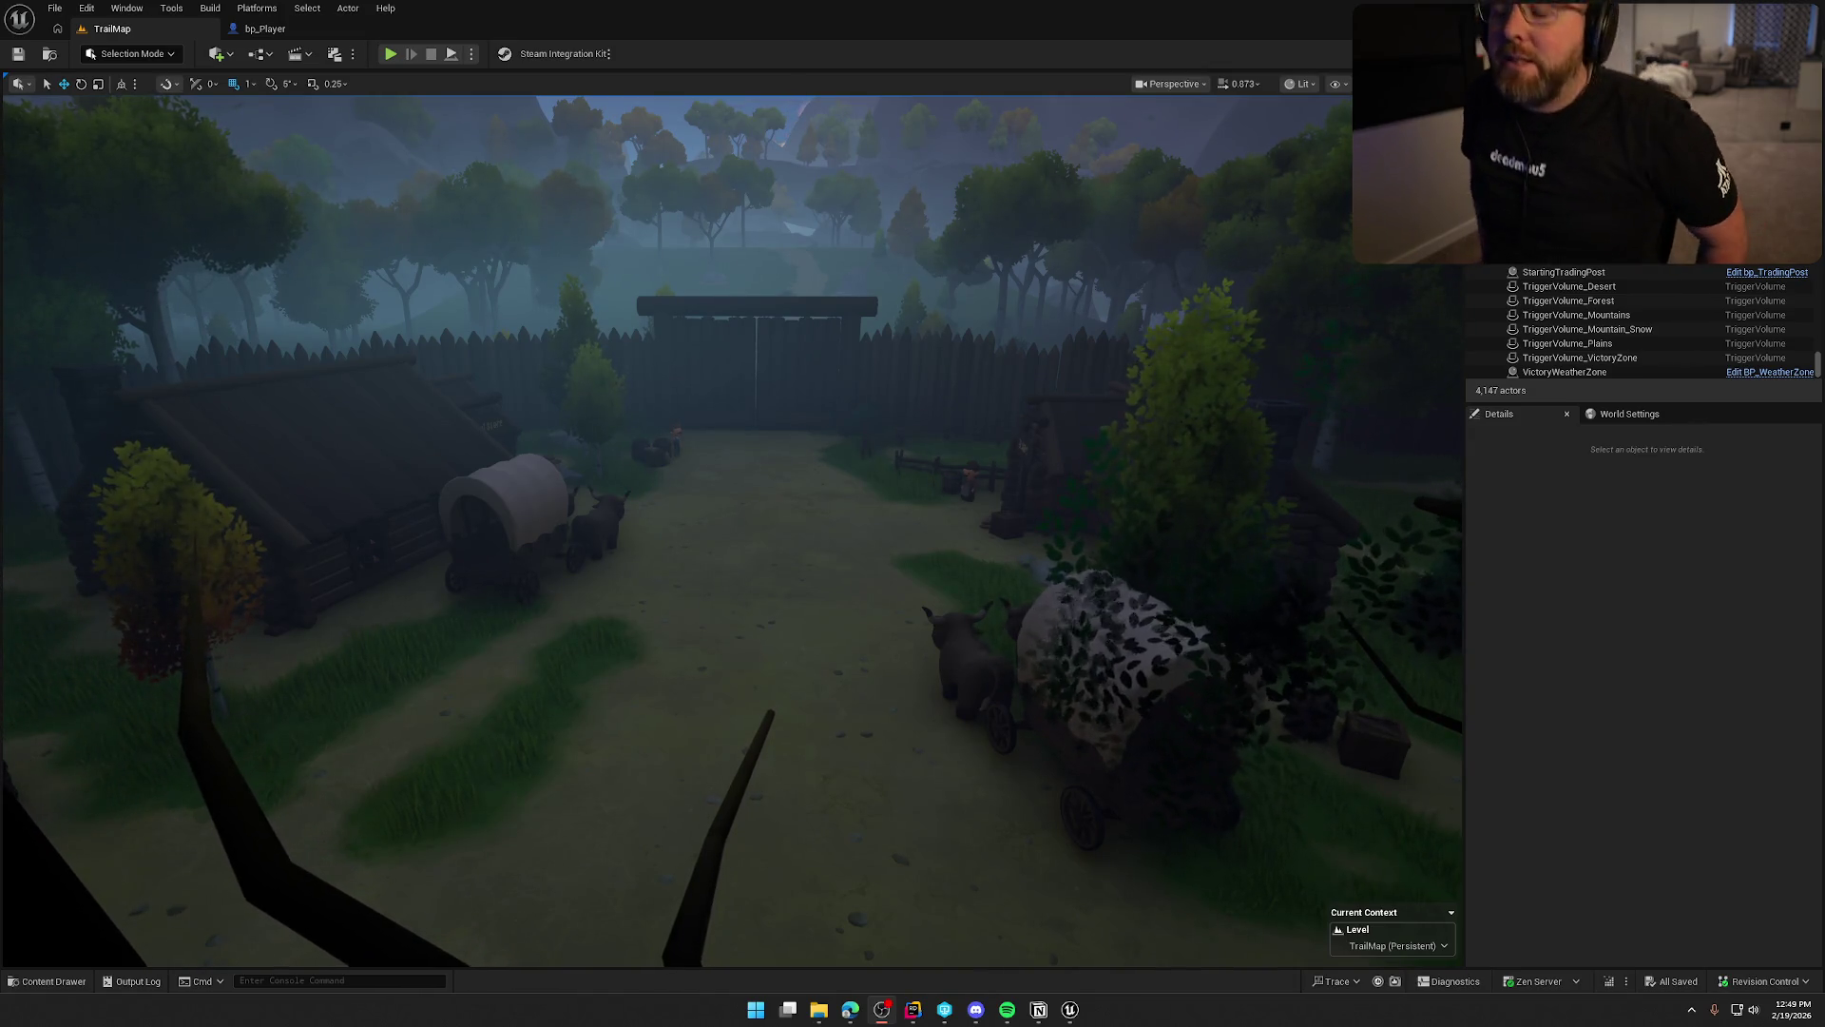
mouse_move(761, 358)
mouse_down()
mouse_move(762, 333)
mouse_move(789, 361)
mouse_move(769, 363)
mouse_up()
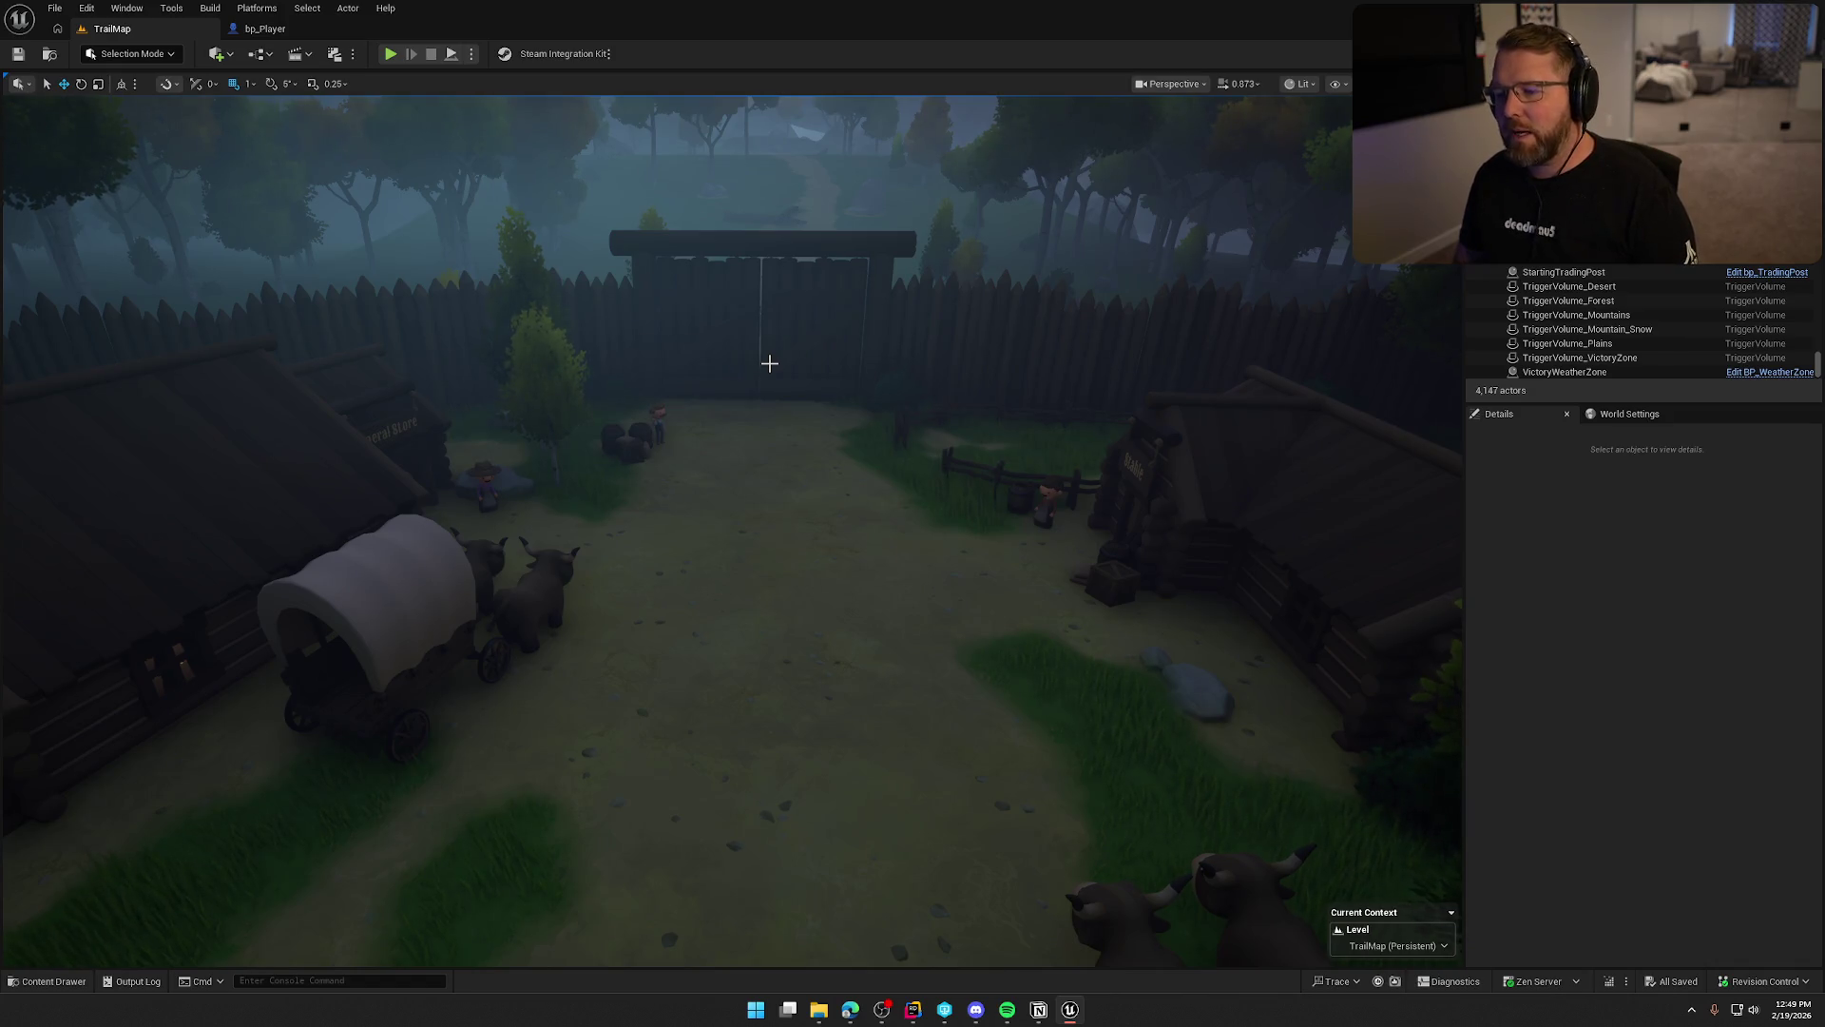
mouse_move(769, 363)
mouse_down()
mouse_move(769, 513)
mouse_move(778, 386)
mouse_up()
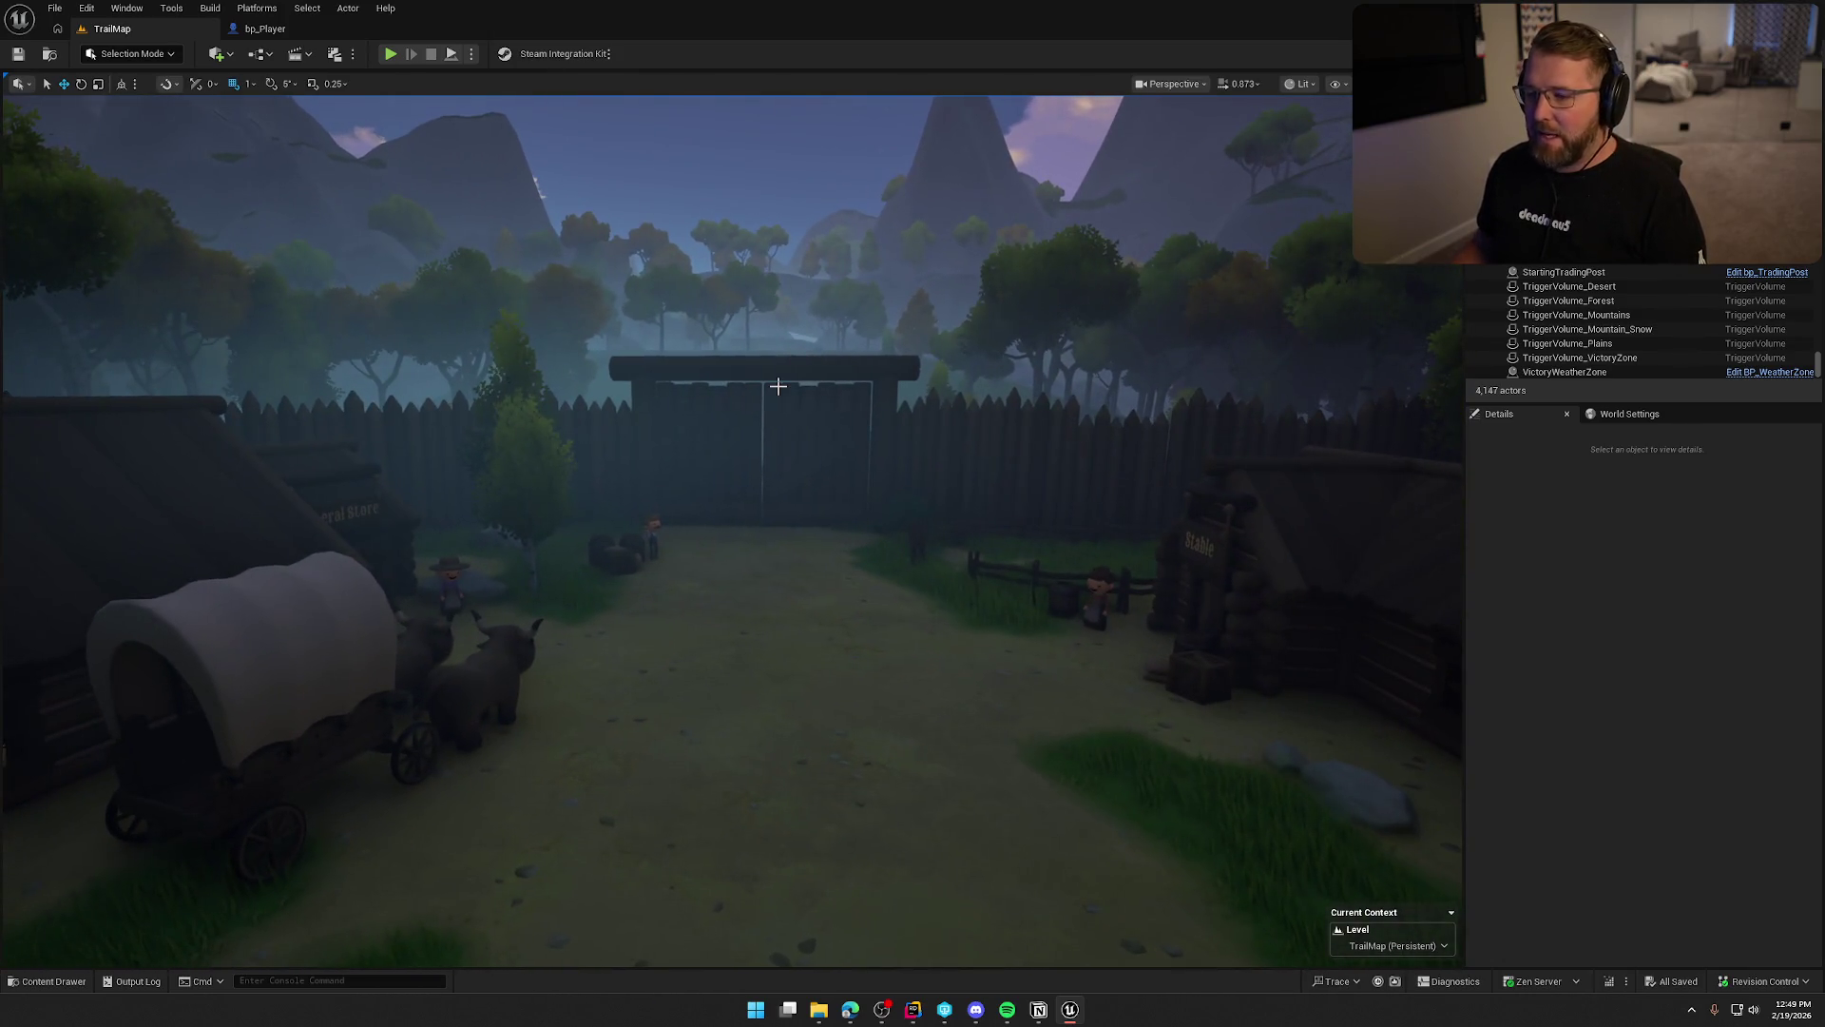
scroll(795, 521, up, 5)
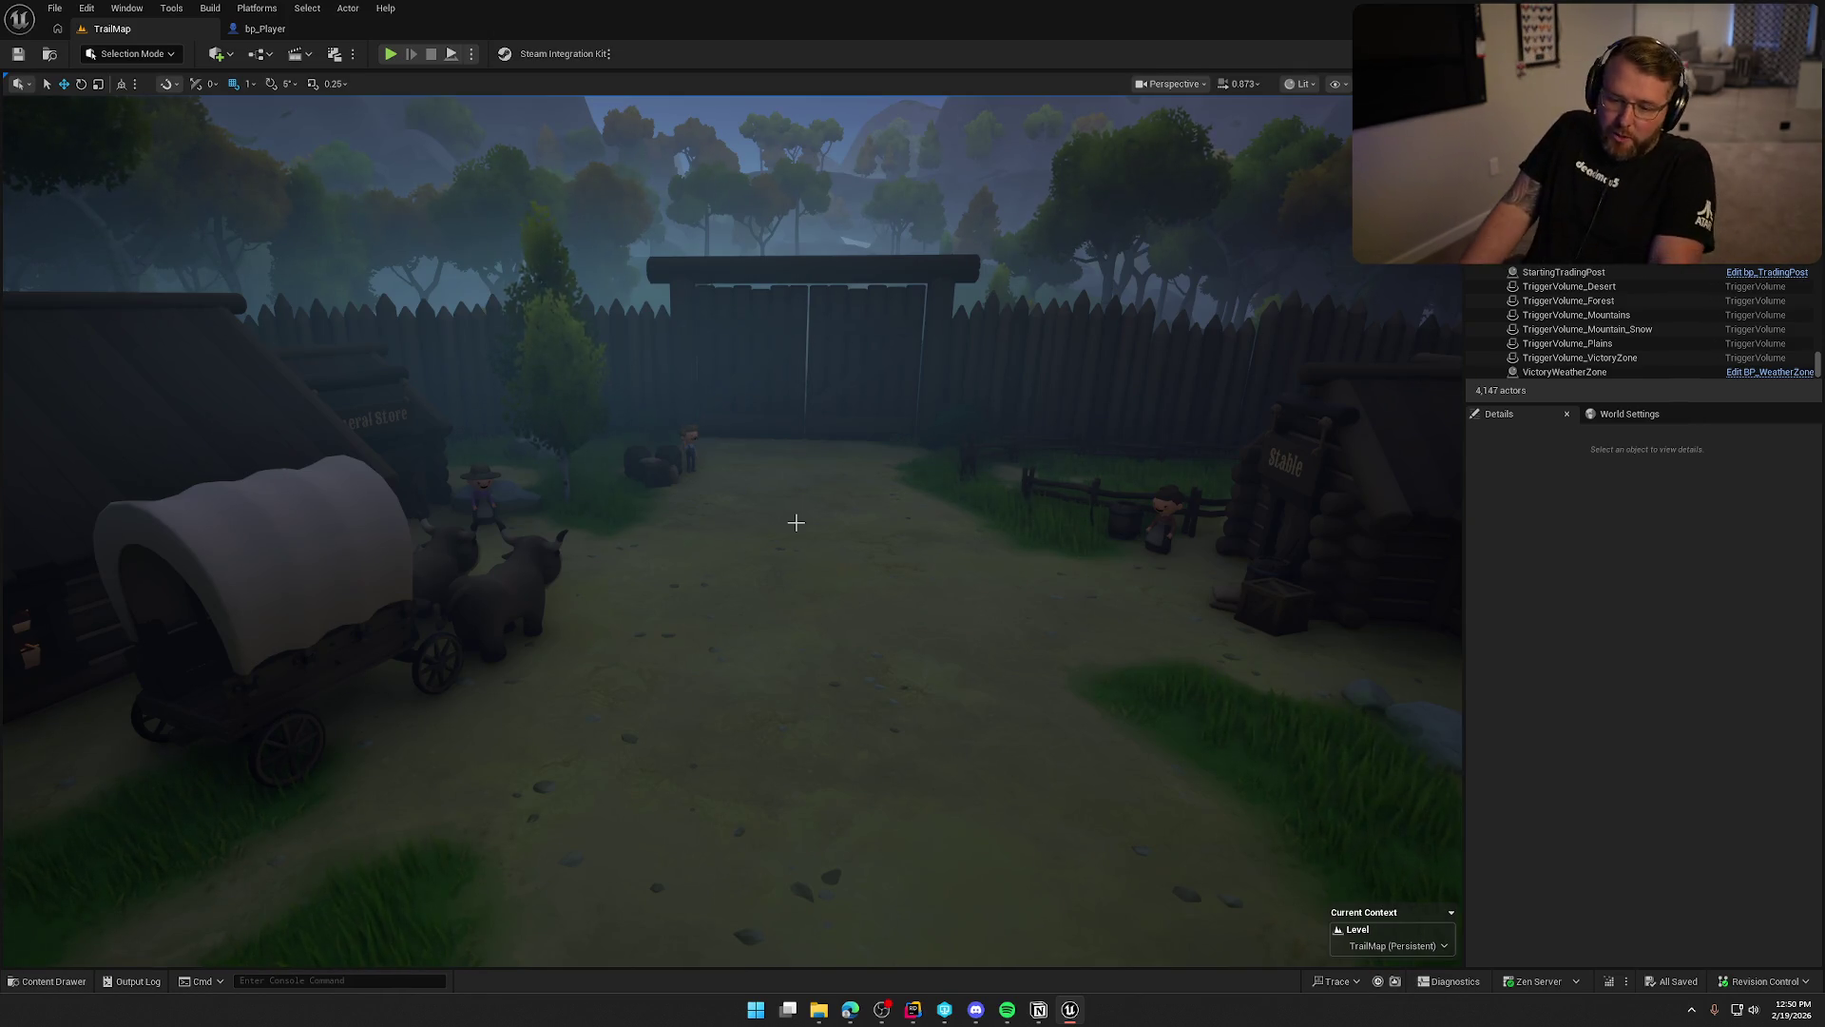
mouse_move(796, 522)
mouse_down()
mouse_move(1027, 528)
mouse_move(856, 533)
mouse_move(837, 513)
mouse_move(950, 528)
mouse_move(885, 537)
mouse_move(1074, 740)
mouse_up()
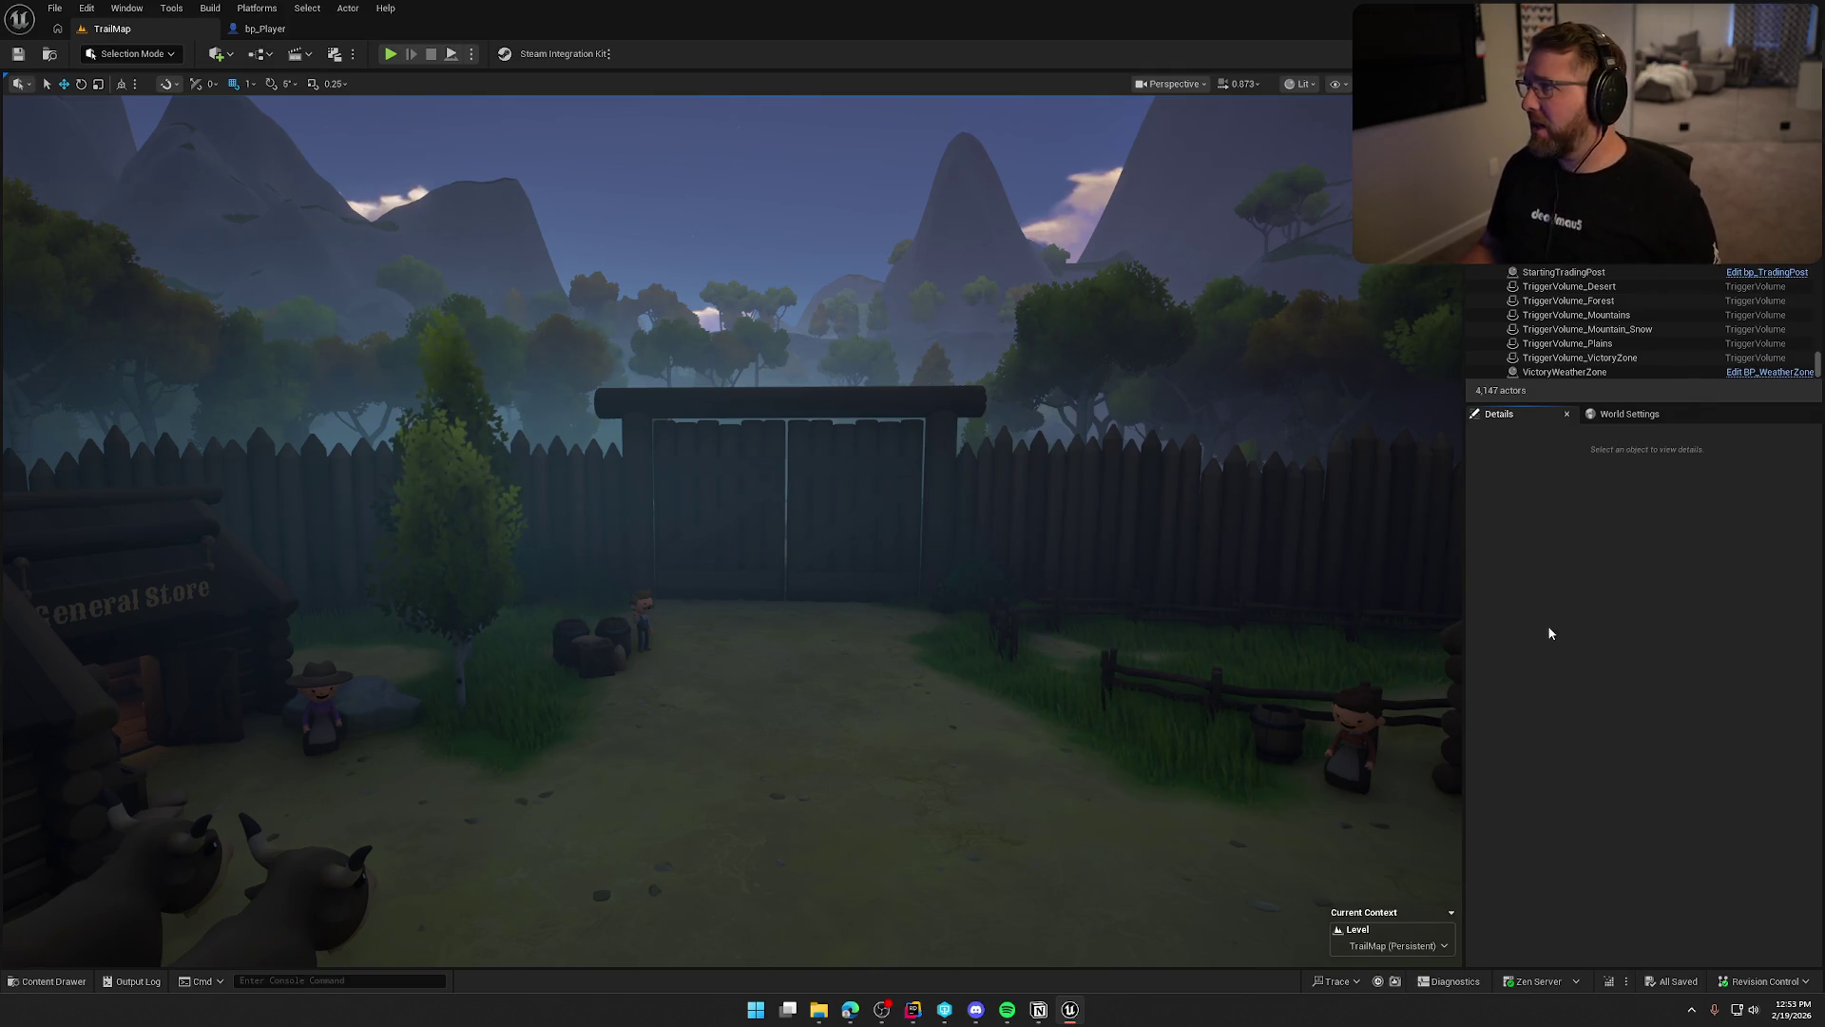
mouse_move(913, 533)
mouse_down()
mouse_move(913, 571)
mouse_move(837, 580)
mouse_move(903, 575)
mouse_move(827, 580)
mouse_move(889, 518)
mouse_move(929, 522)
mouse_move(744, 556)
mouse_up()
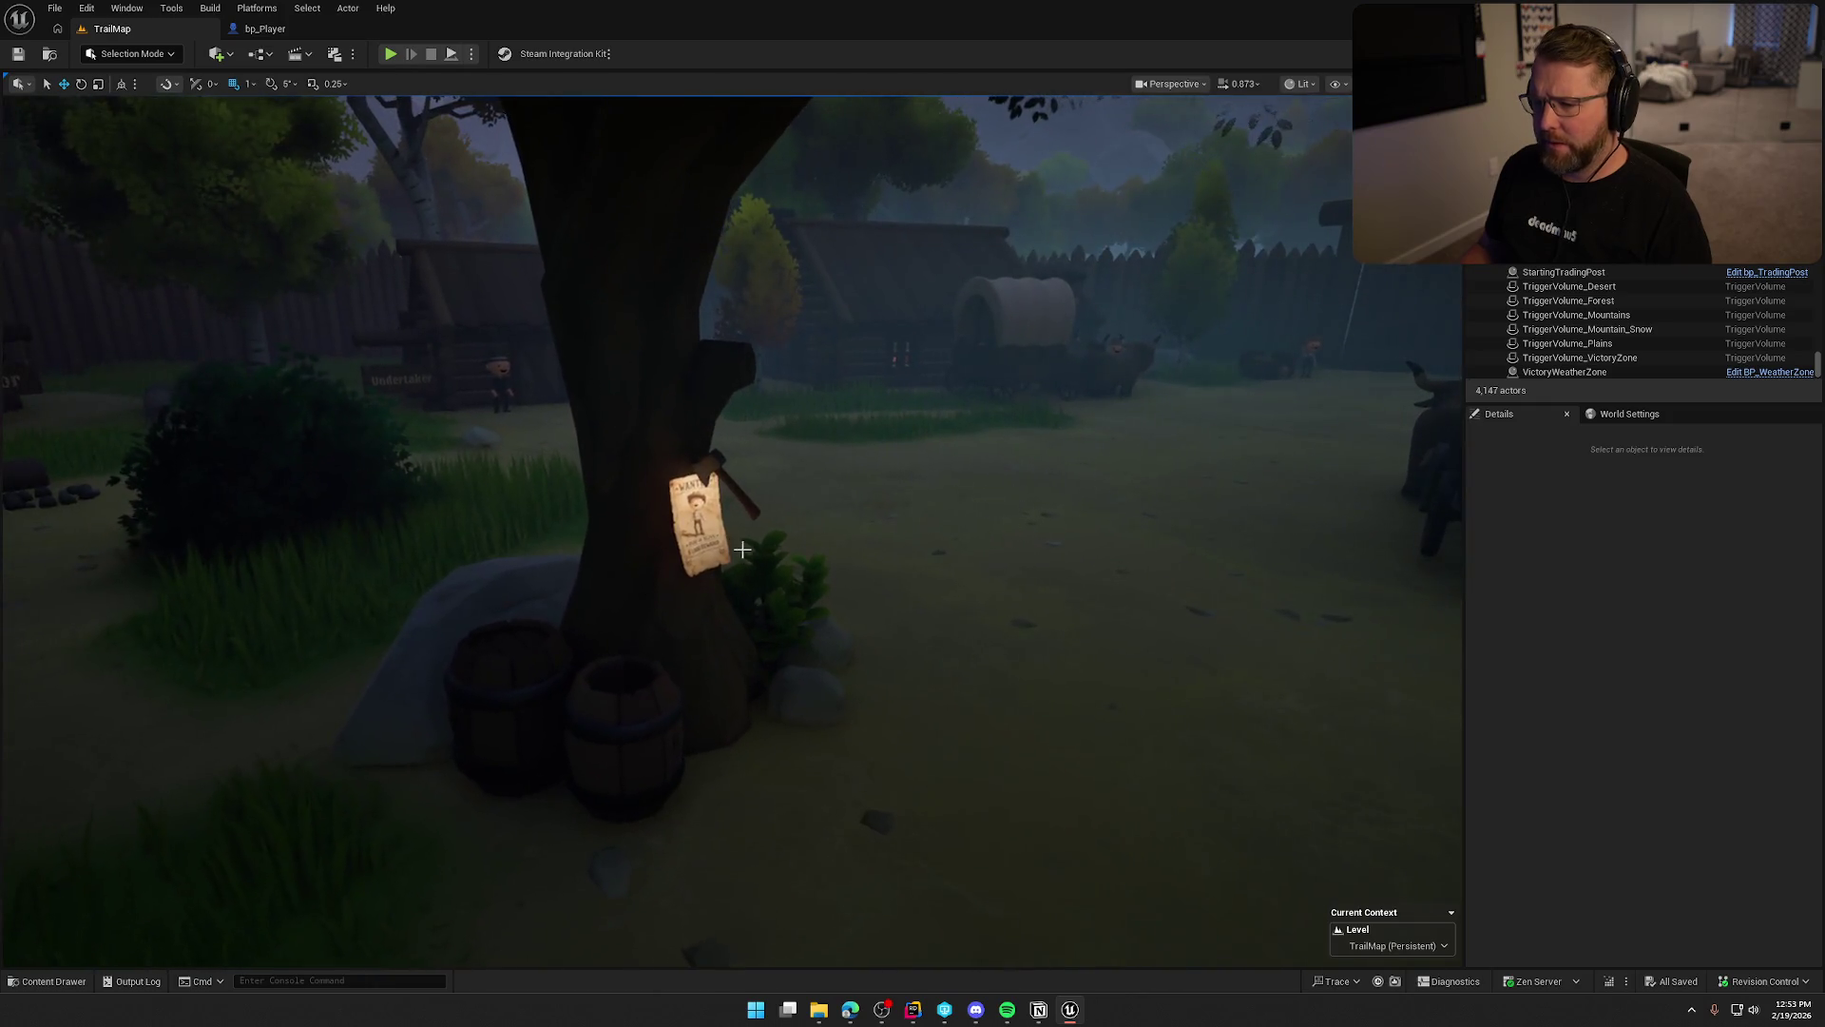
Open the wanted poster's bp_WantedPoster in the full Blueprint Editor.
click(708, 532)
click(1750, 275)
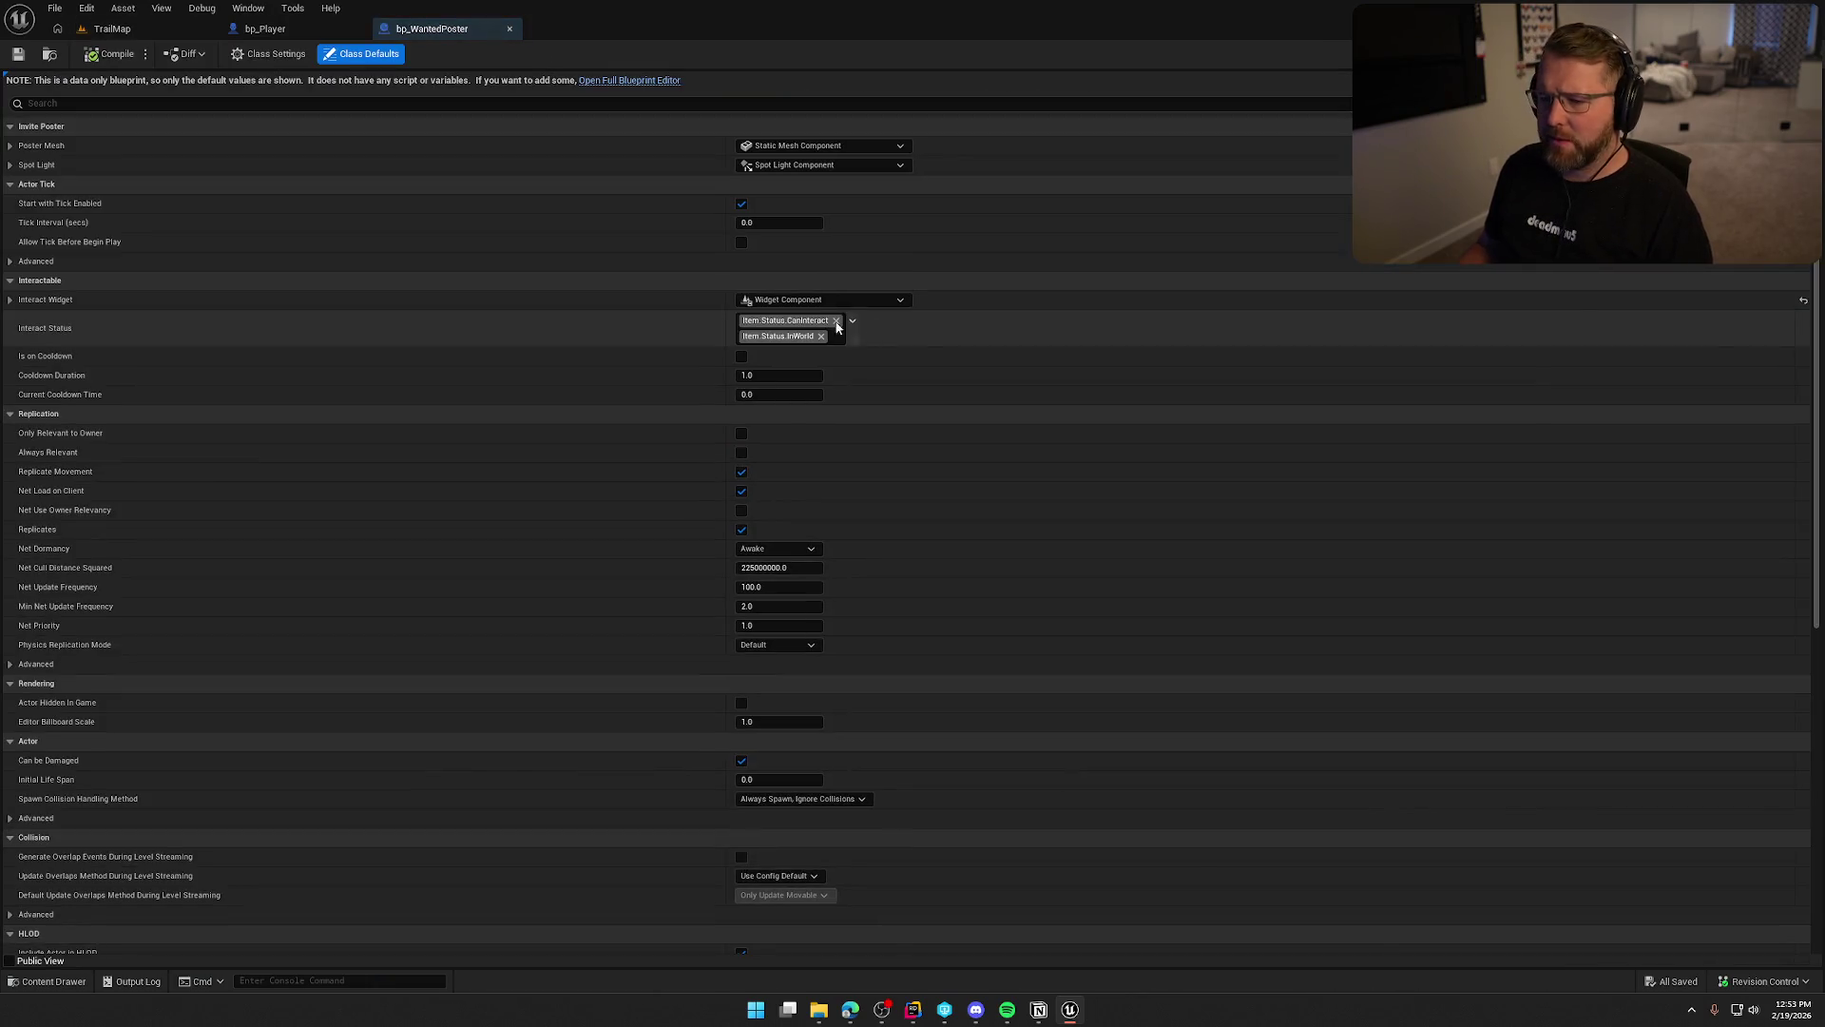
click(627, 81)
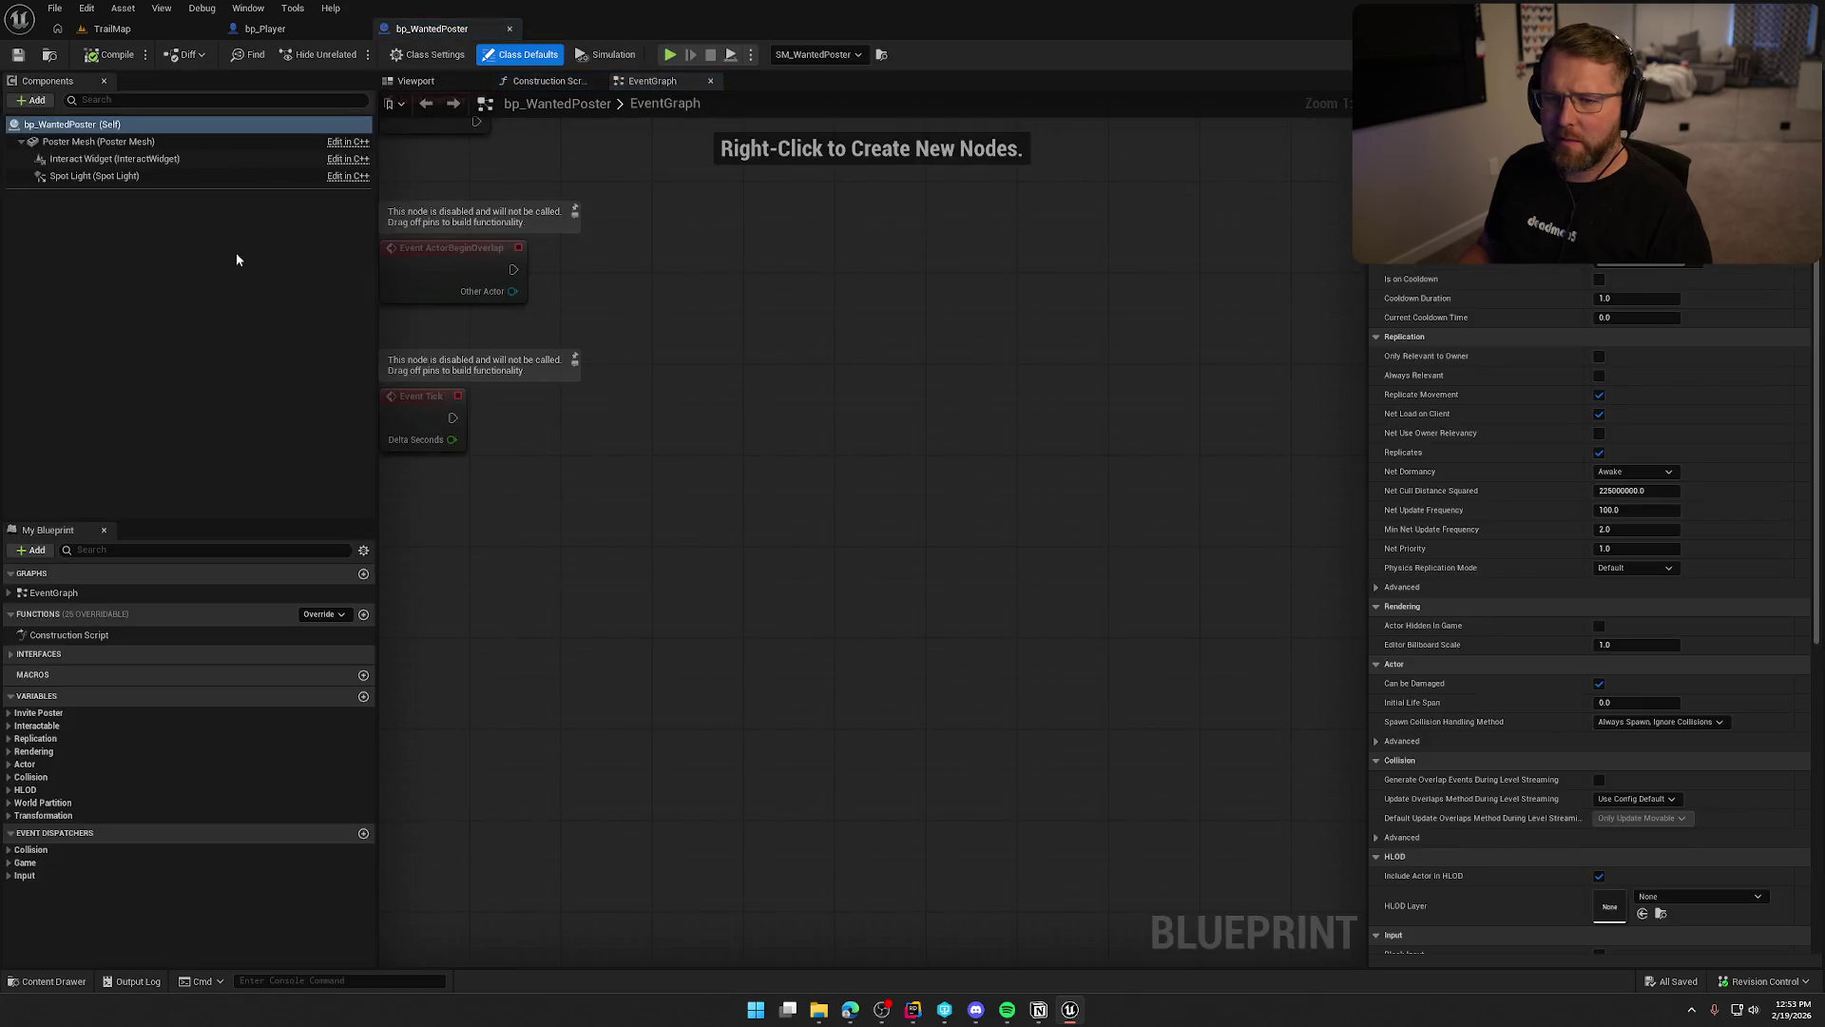
click(83, 176)
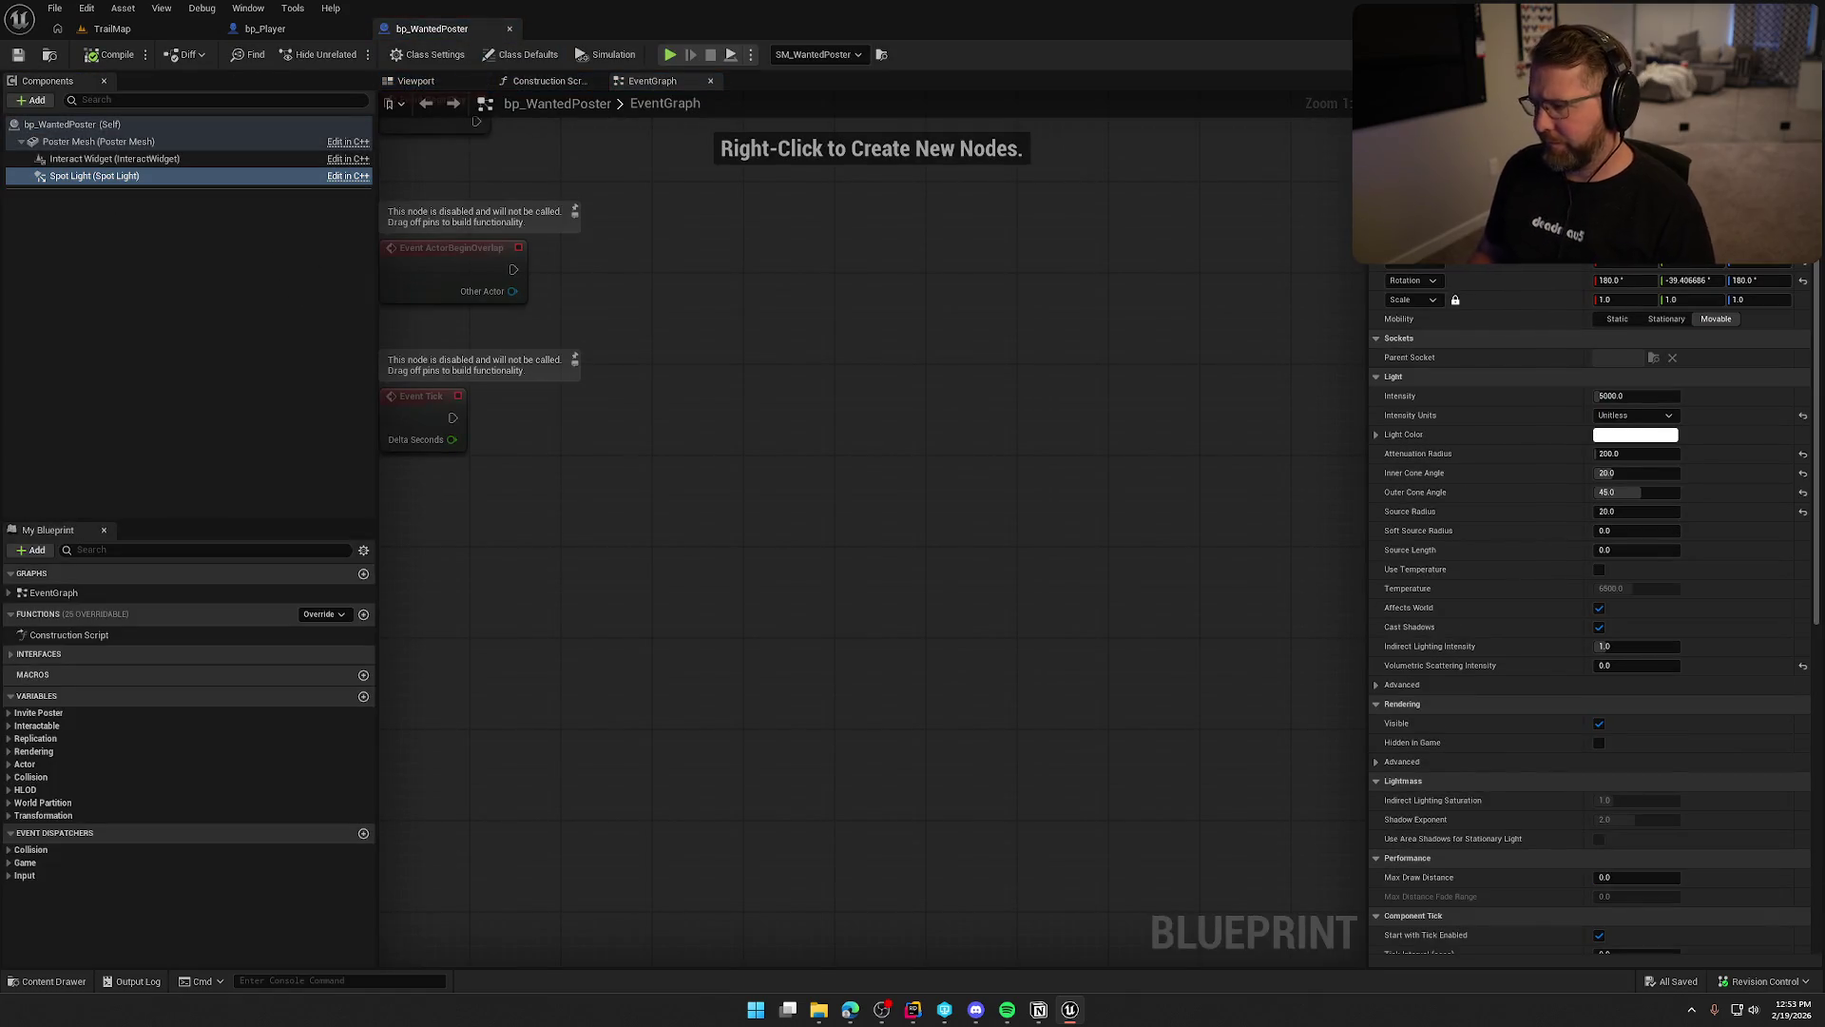
scroll(1590, 609, down, 15)
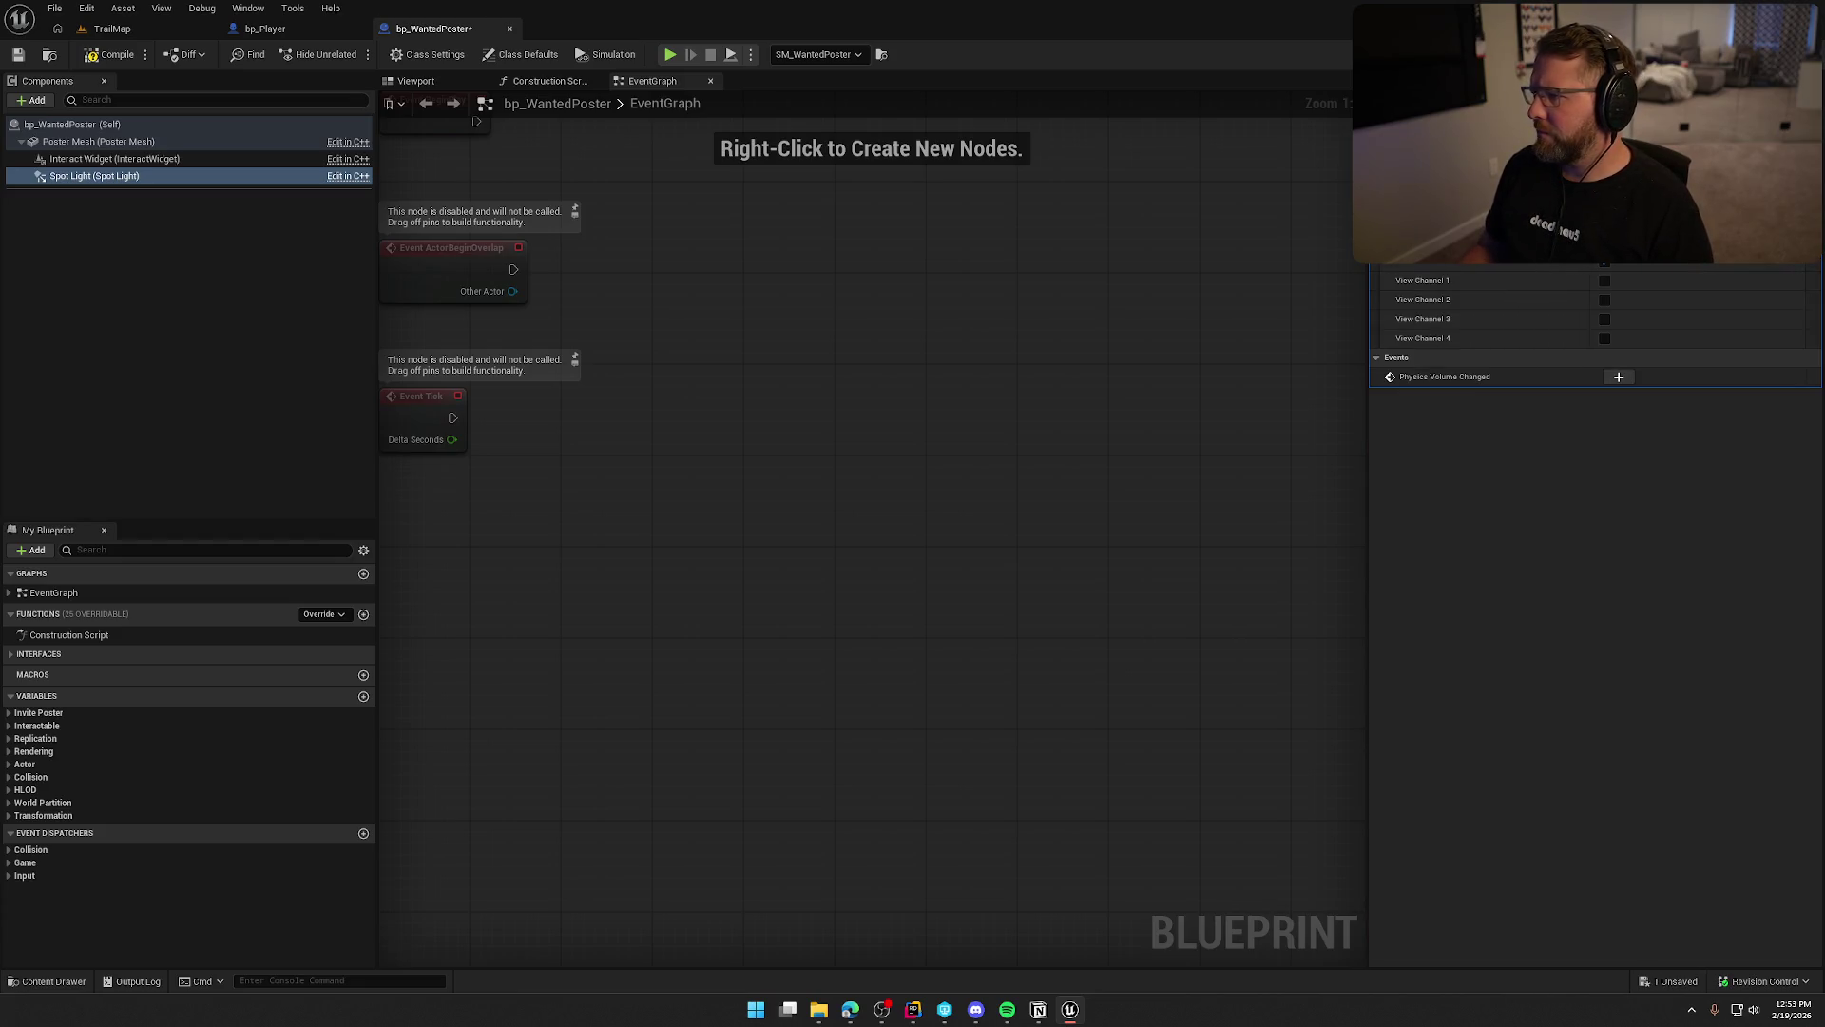
Uncheck Lighting Channel 1 on Poster Mesh, compile, check out and save, then return to TrailMap.
click(95, 142)
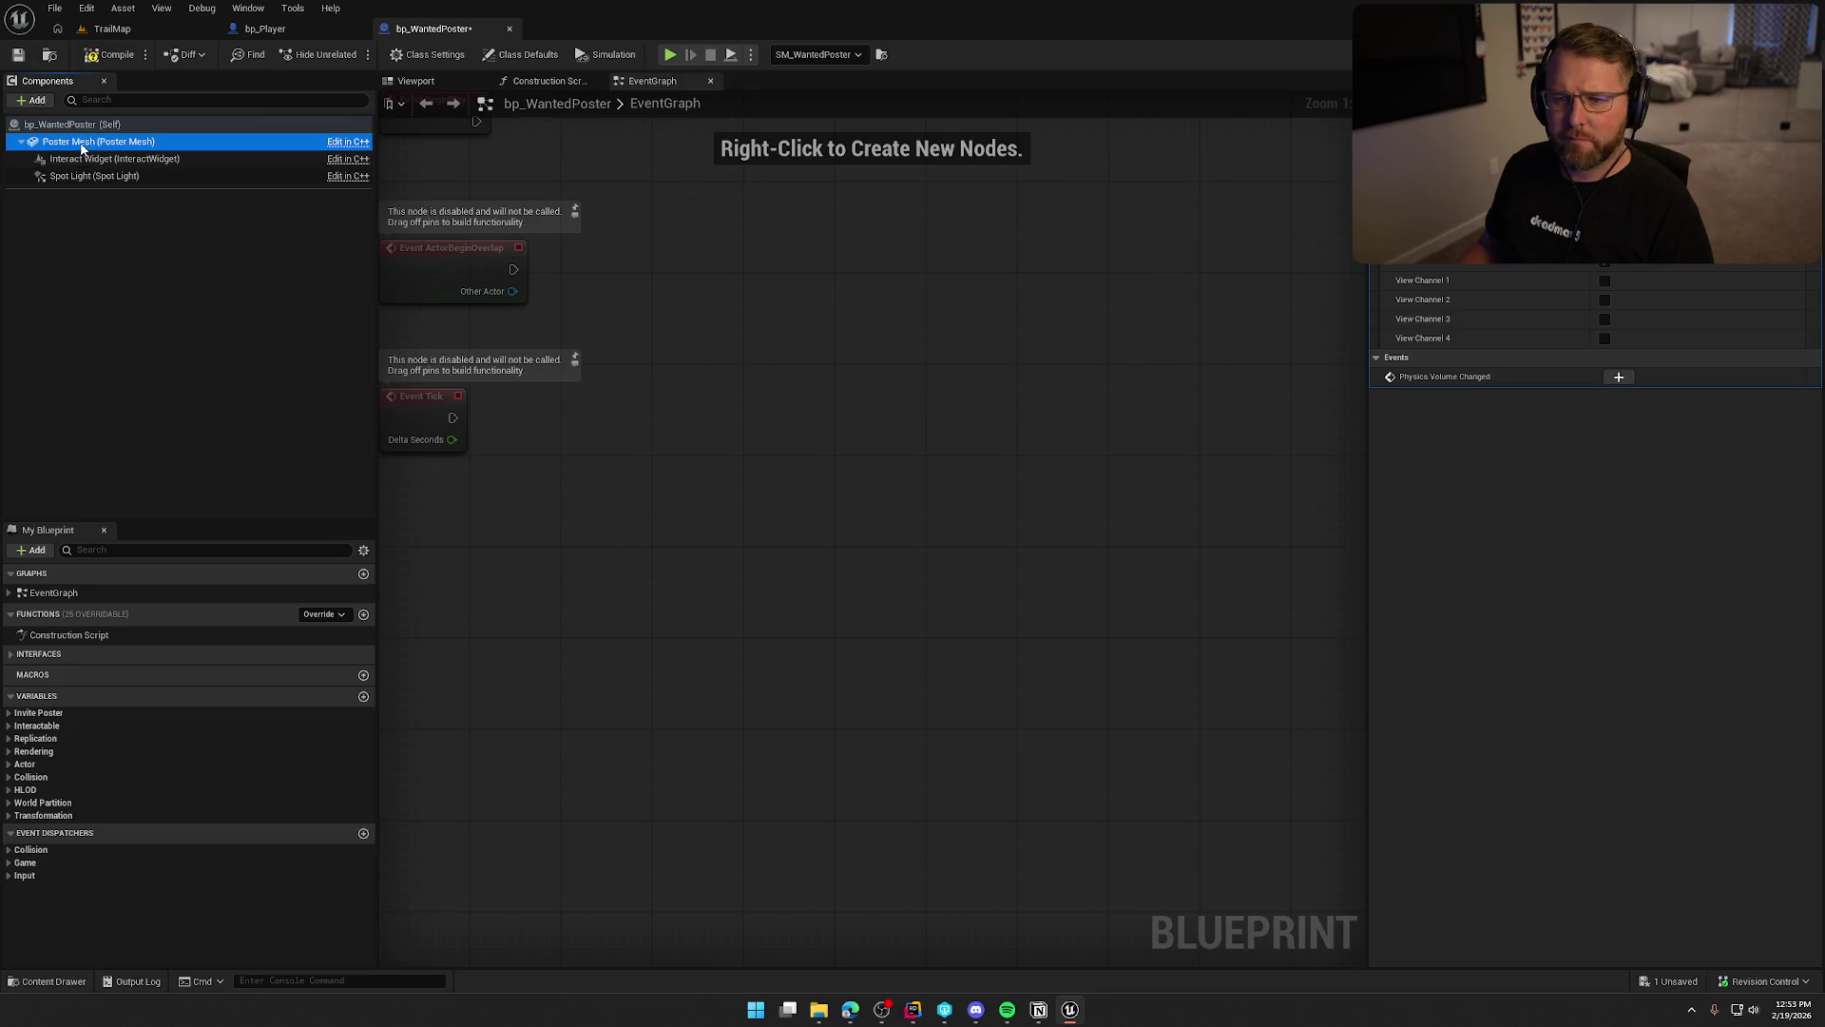
click(1626, 492)
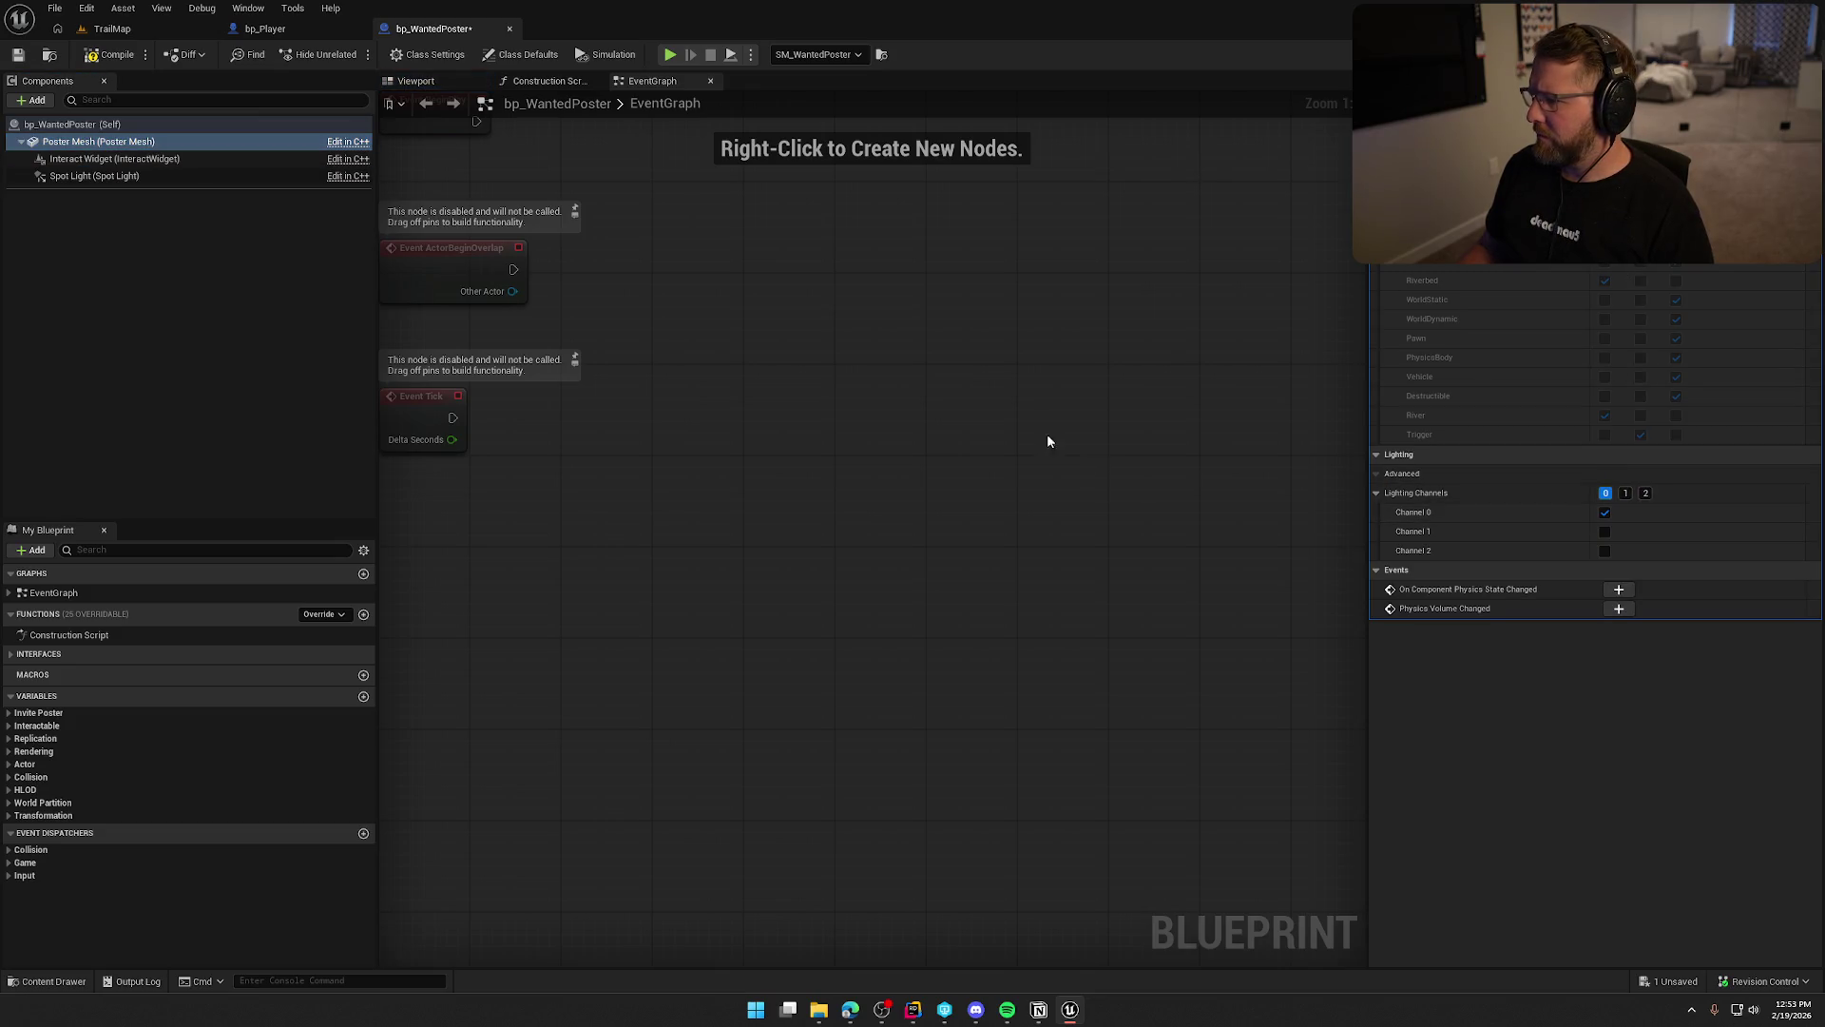
key(ctrl+s)
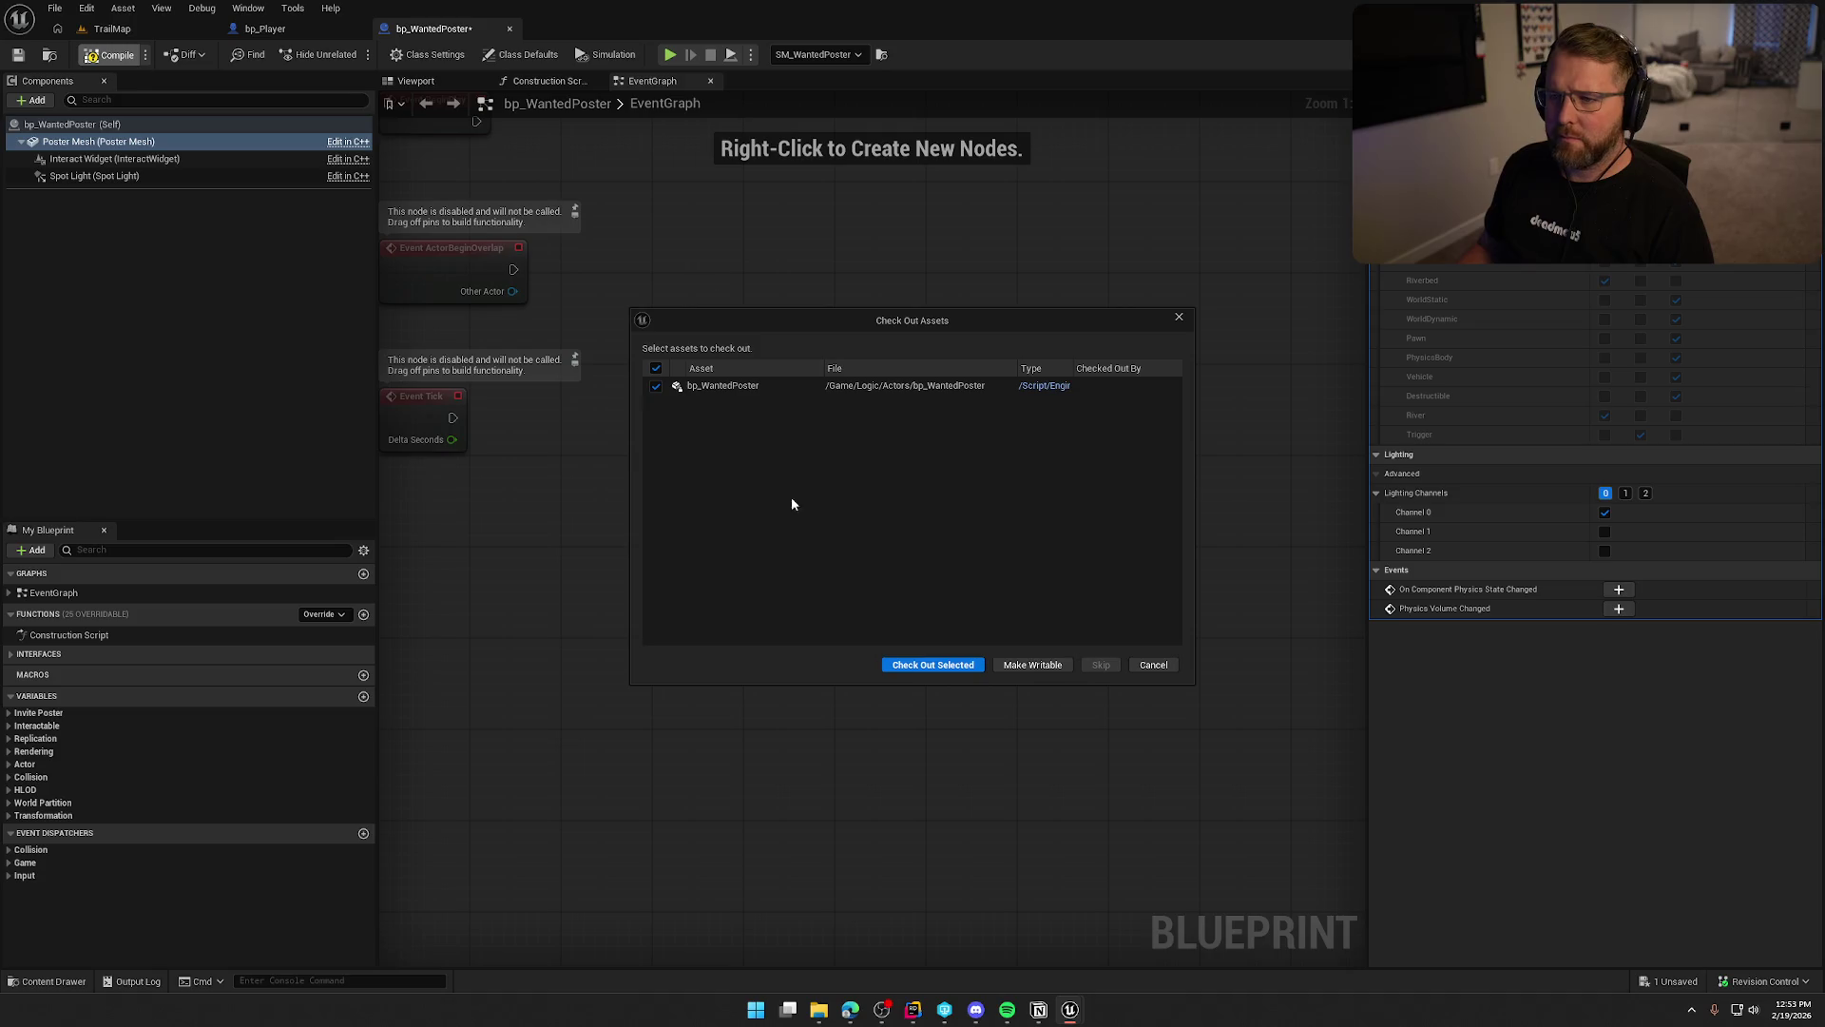
click(936, 665)
click(112, 29)
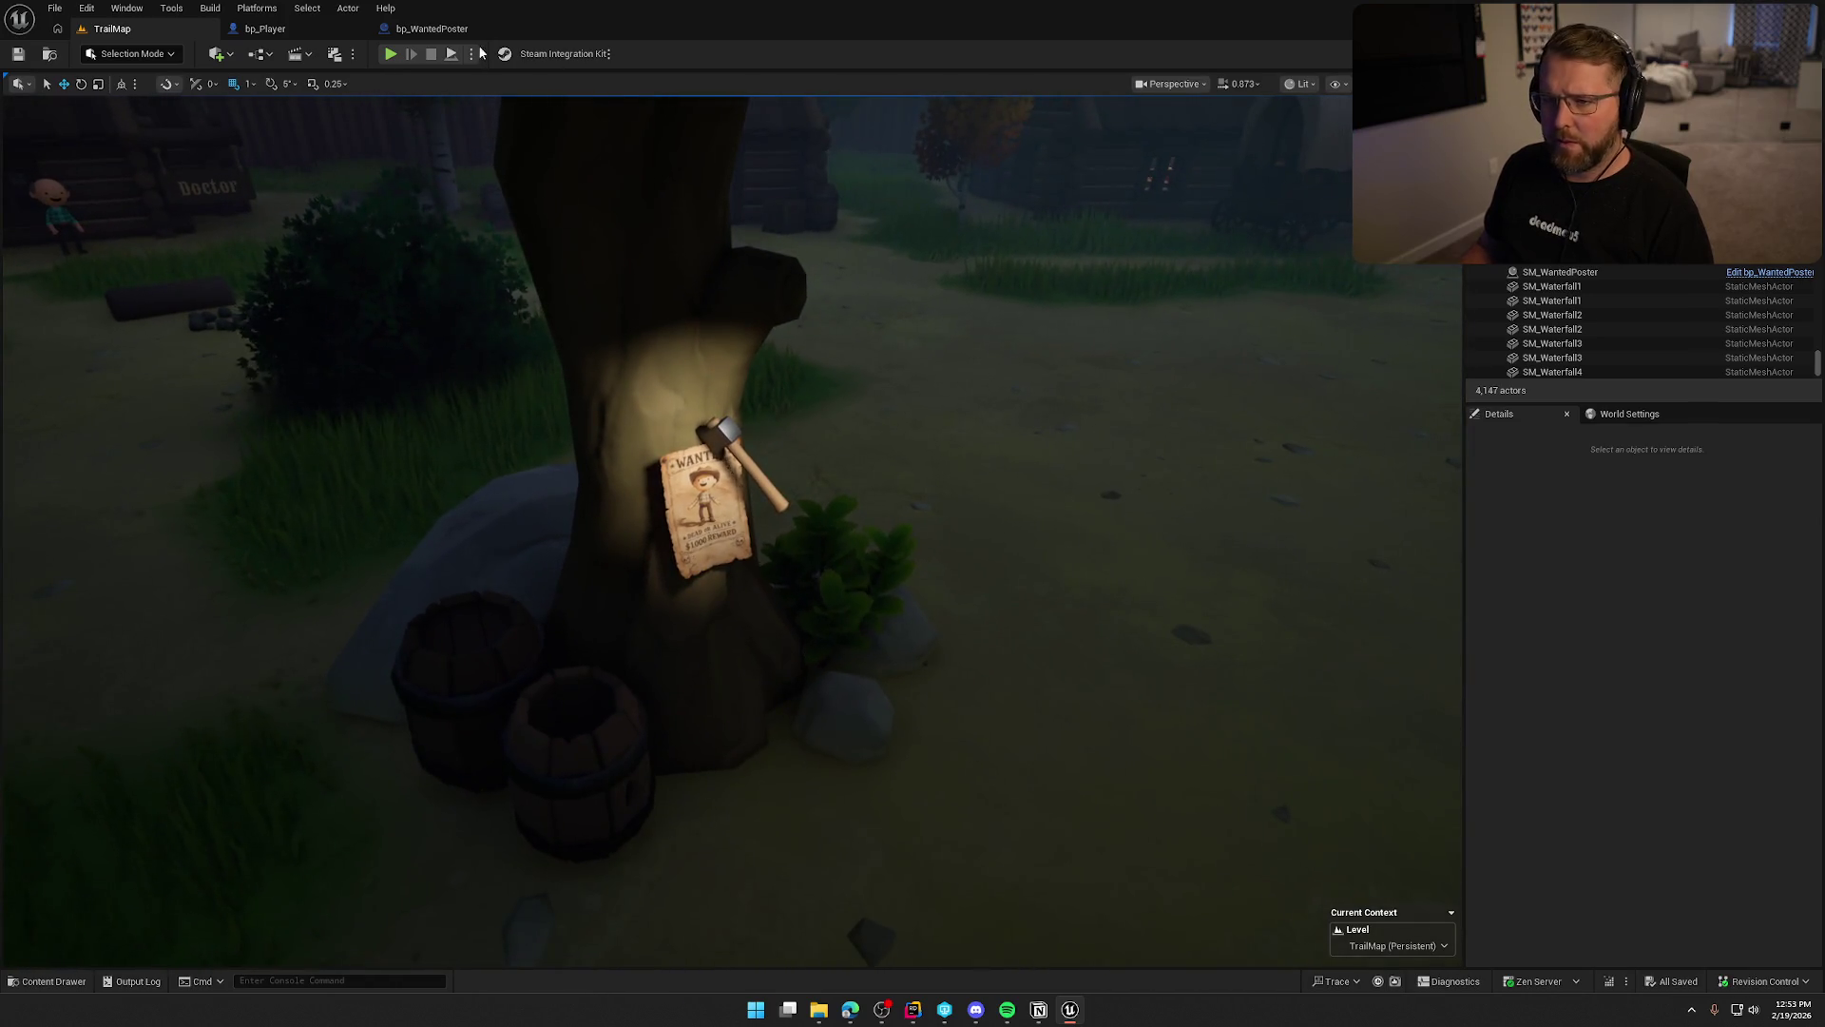
Close the bp_WantedPoster and bp_Player Blueprint tabs, leaving only the TrailMap level.
click(432, 28)
click(509, 28)
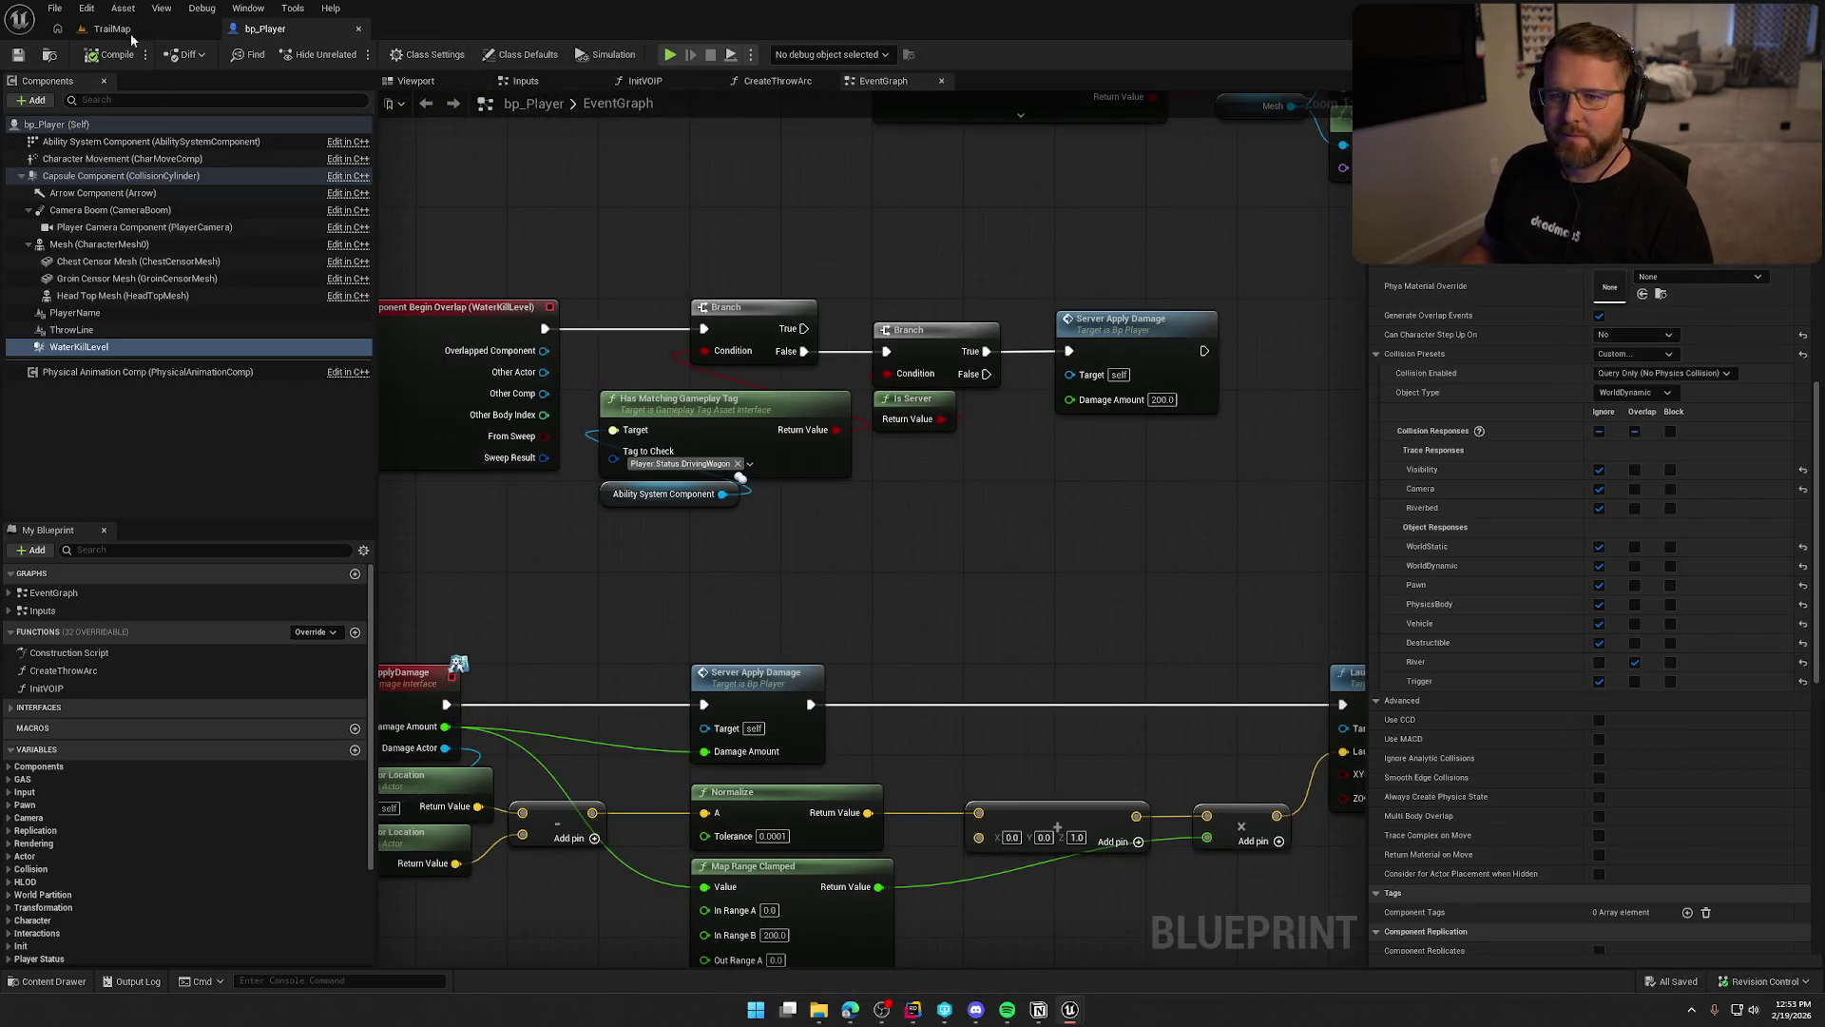
click(358, 29)
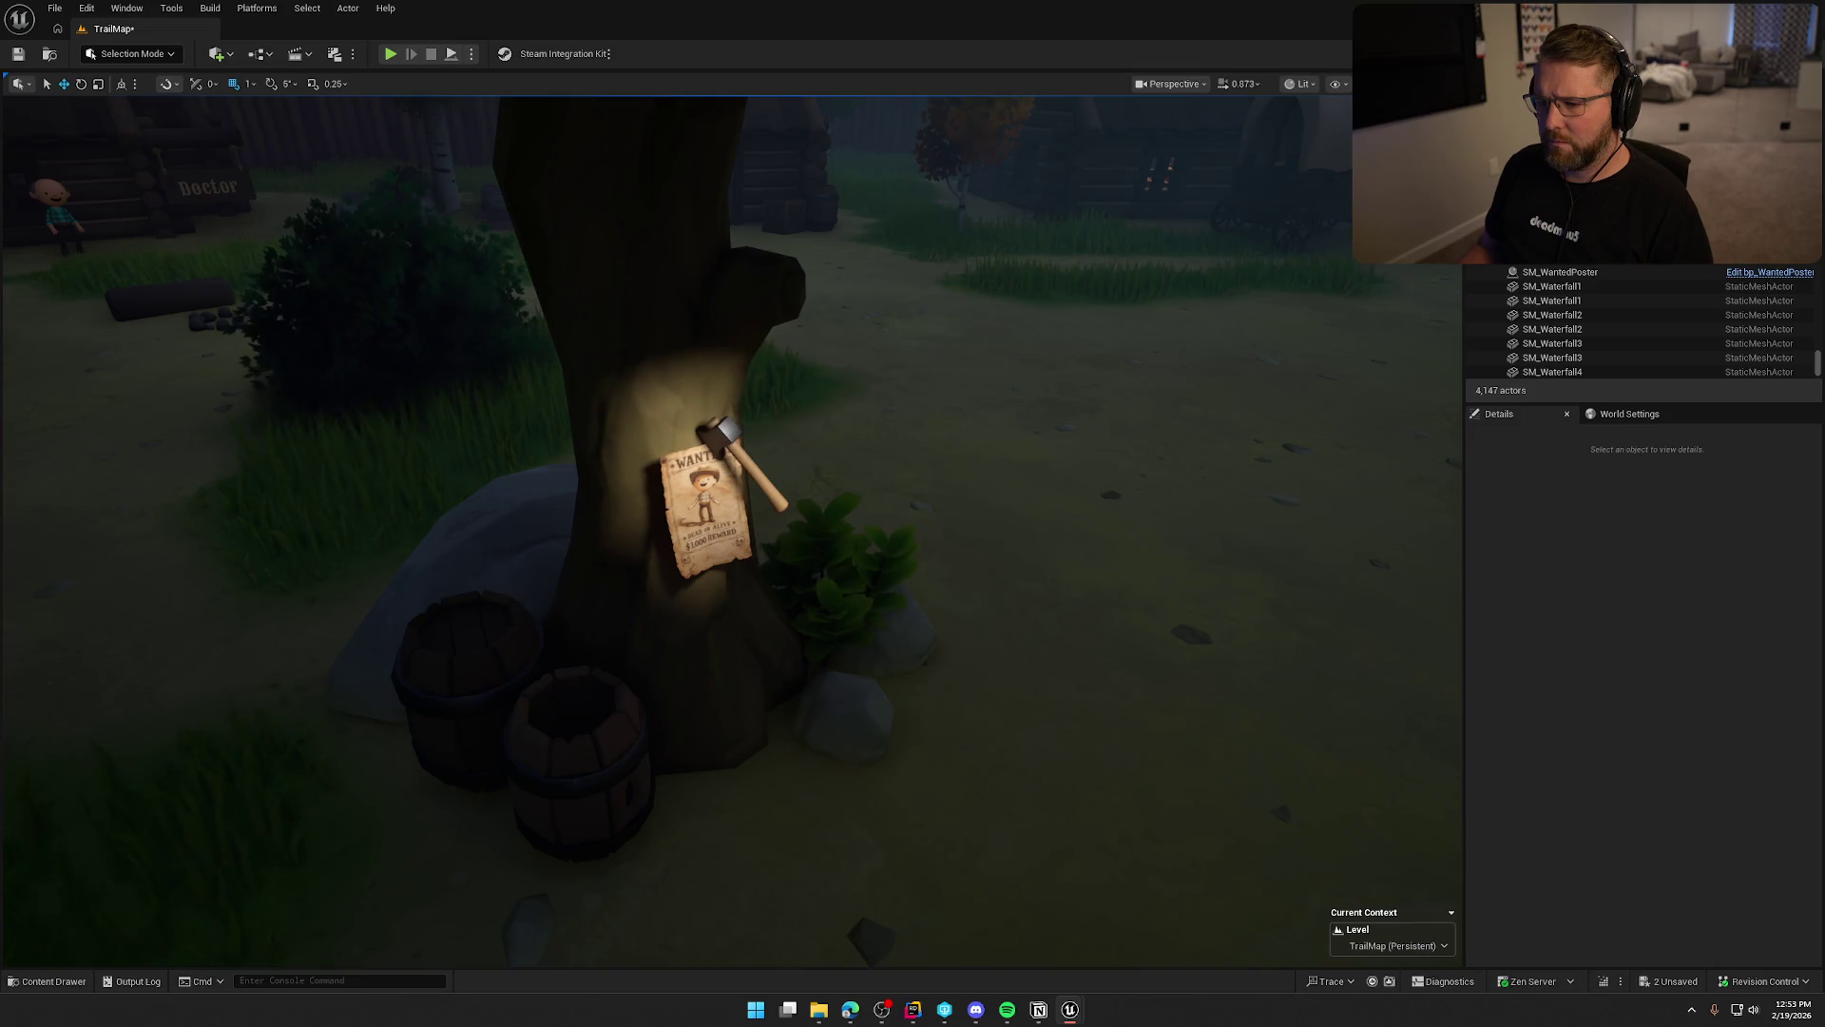
Frame the wanted poster on the village tree, then start a play session with Alt+P.
mouse_move(1372, 448)
mouse_down()
mouse_move(1378, 504)
mouse_move(1369, 447)
mouse_up()
mouse_move(1222, 453)
mouse_down()
mouse_move(1222, 495)
mouse_move(1222, 453)
mouse_up()
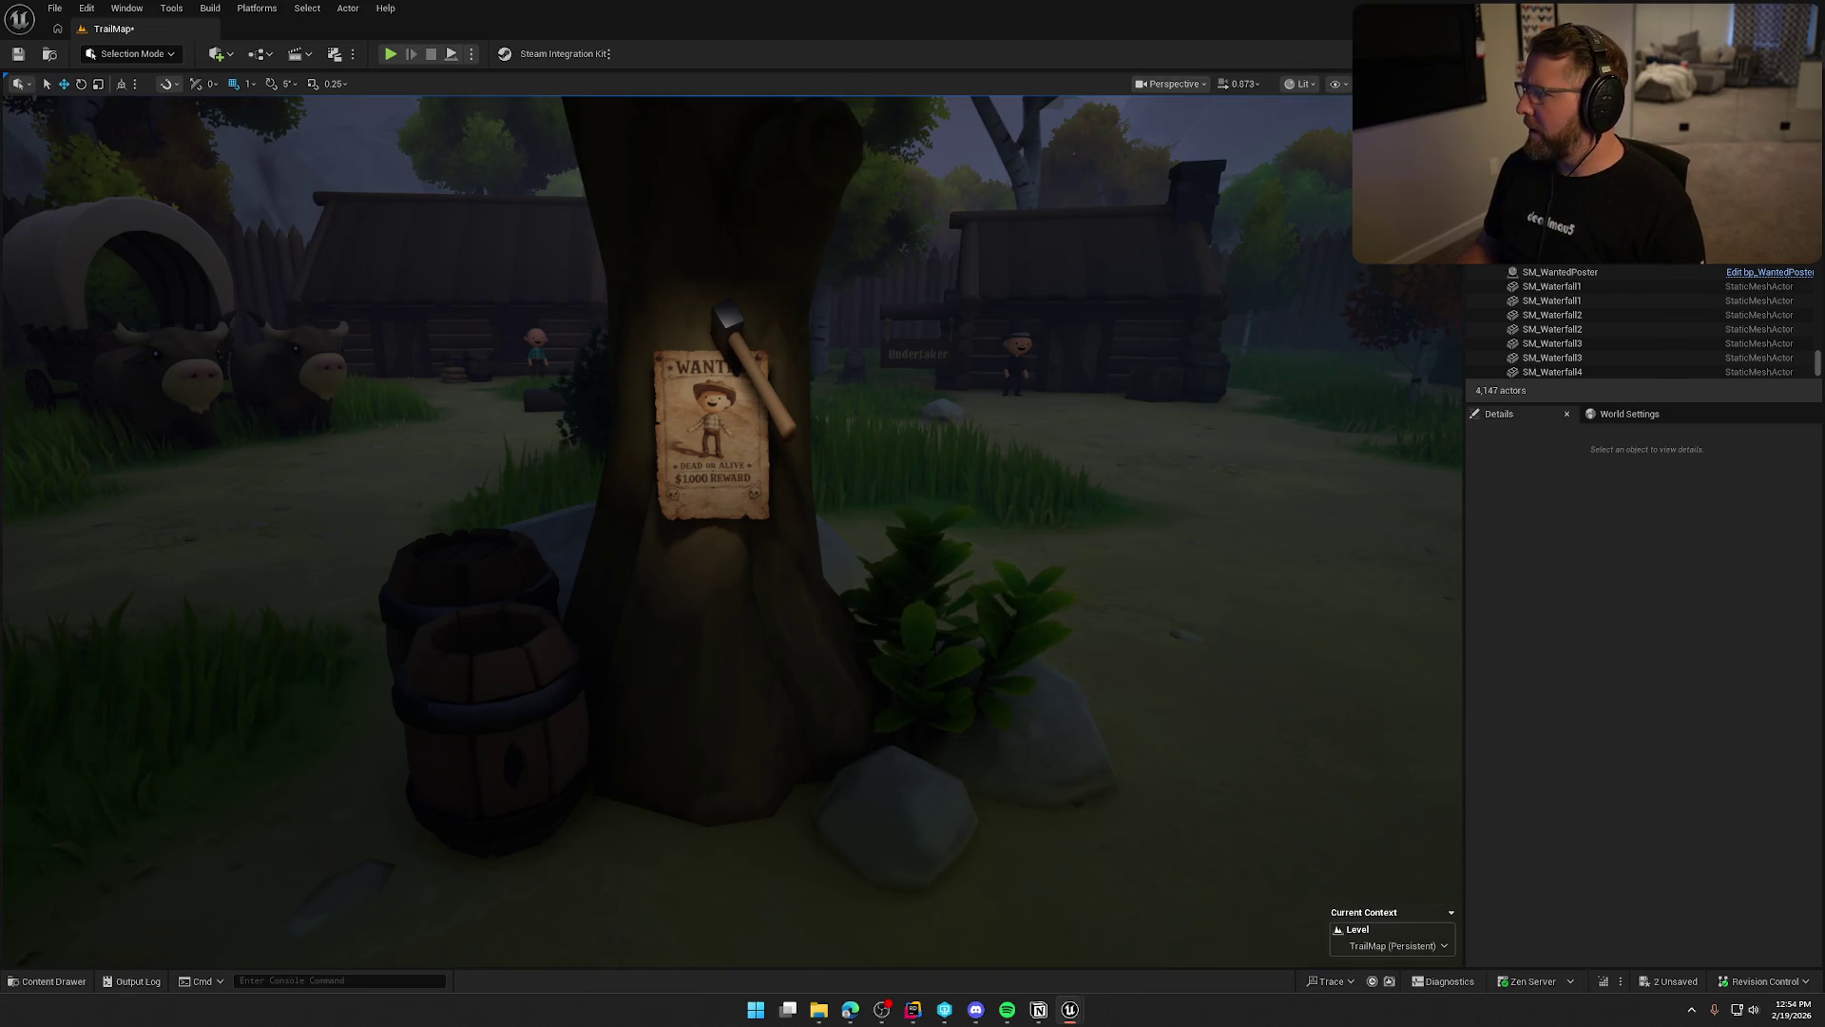
mouse_move(723, 476)
mouse_down()
mouse_move(723, 504)
mouse_move(561, 513)
mouse_move(827, 487)
mouse_move(1179, 368)
mouse_up()
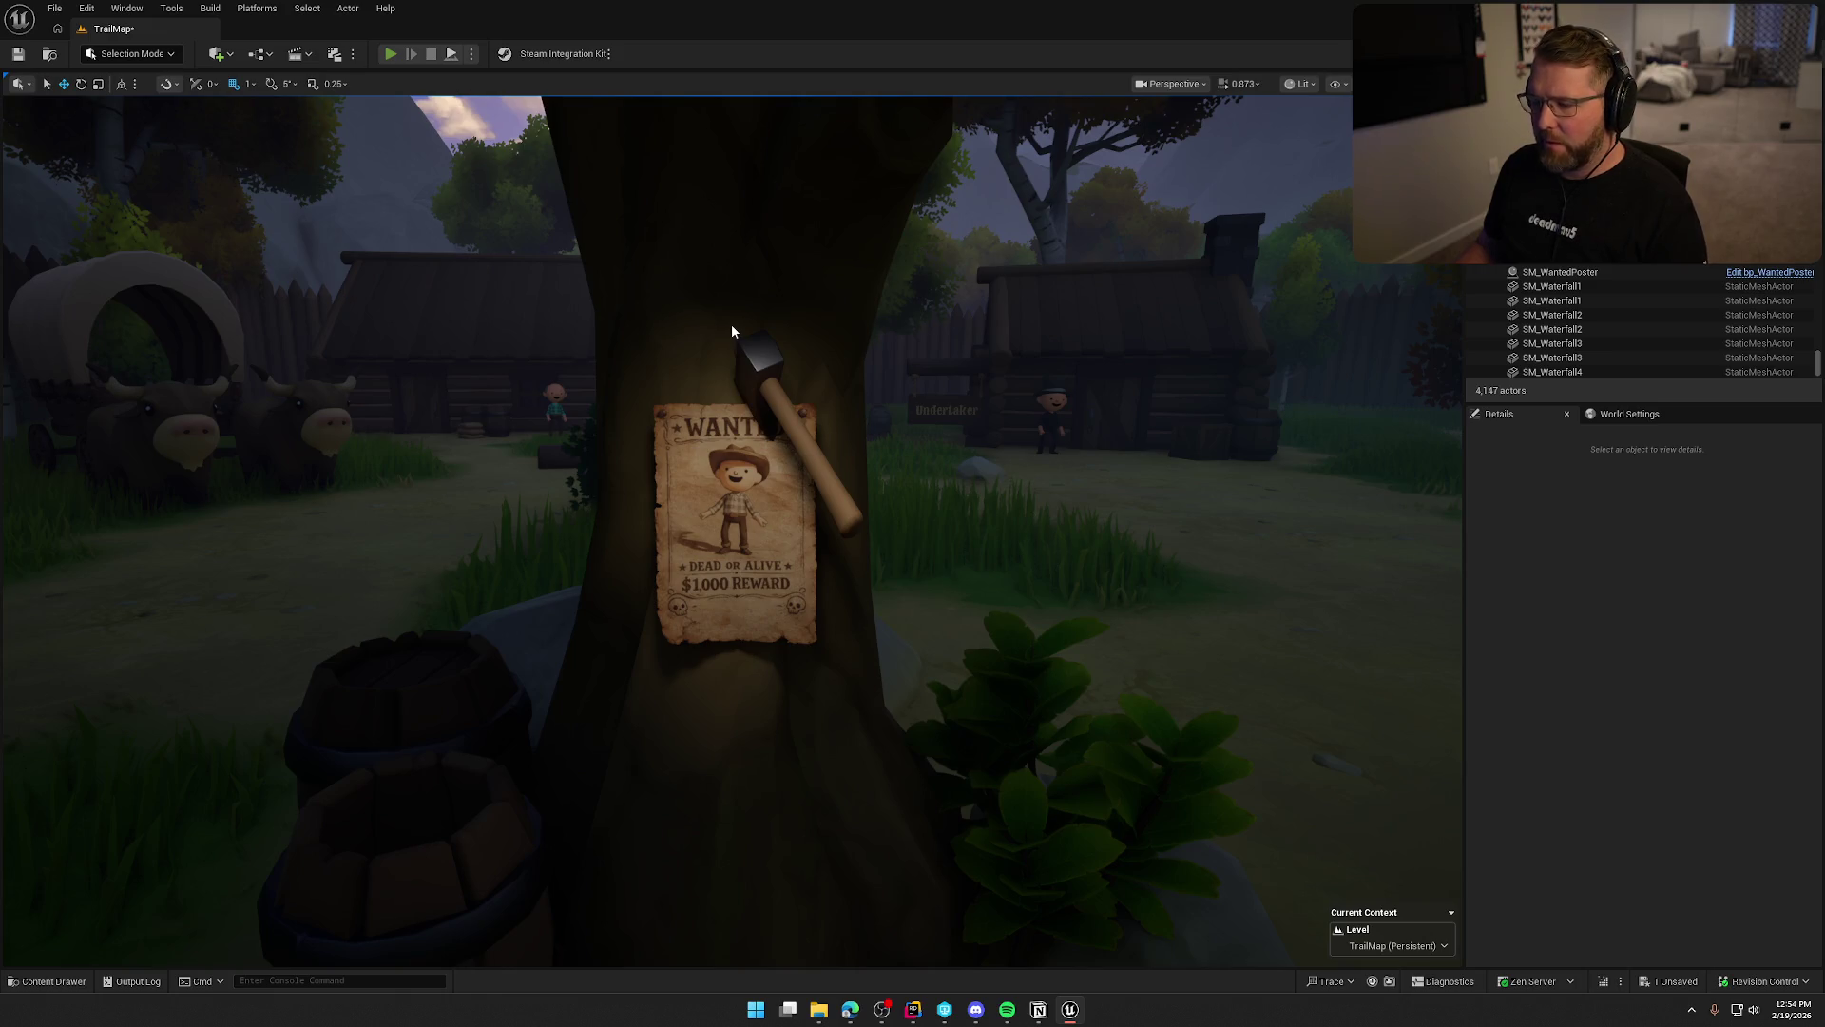
key(alt+p)
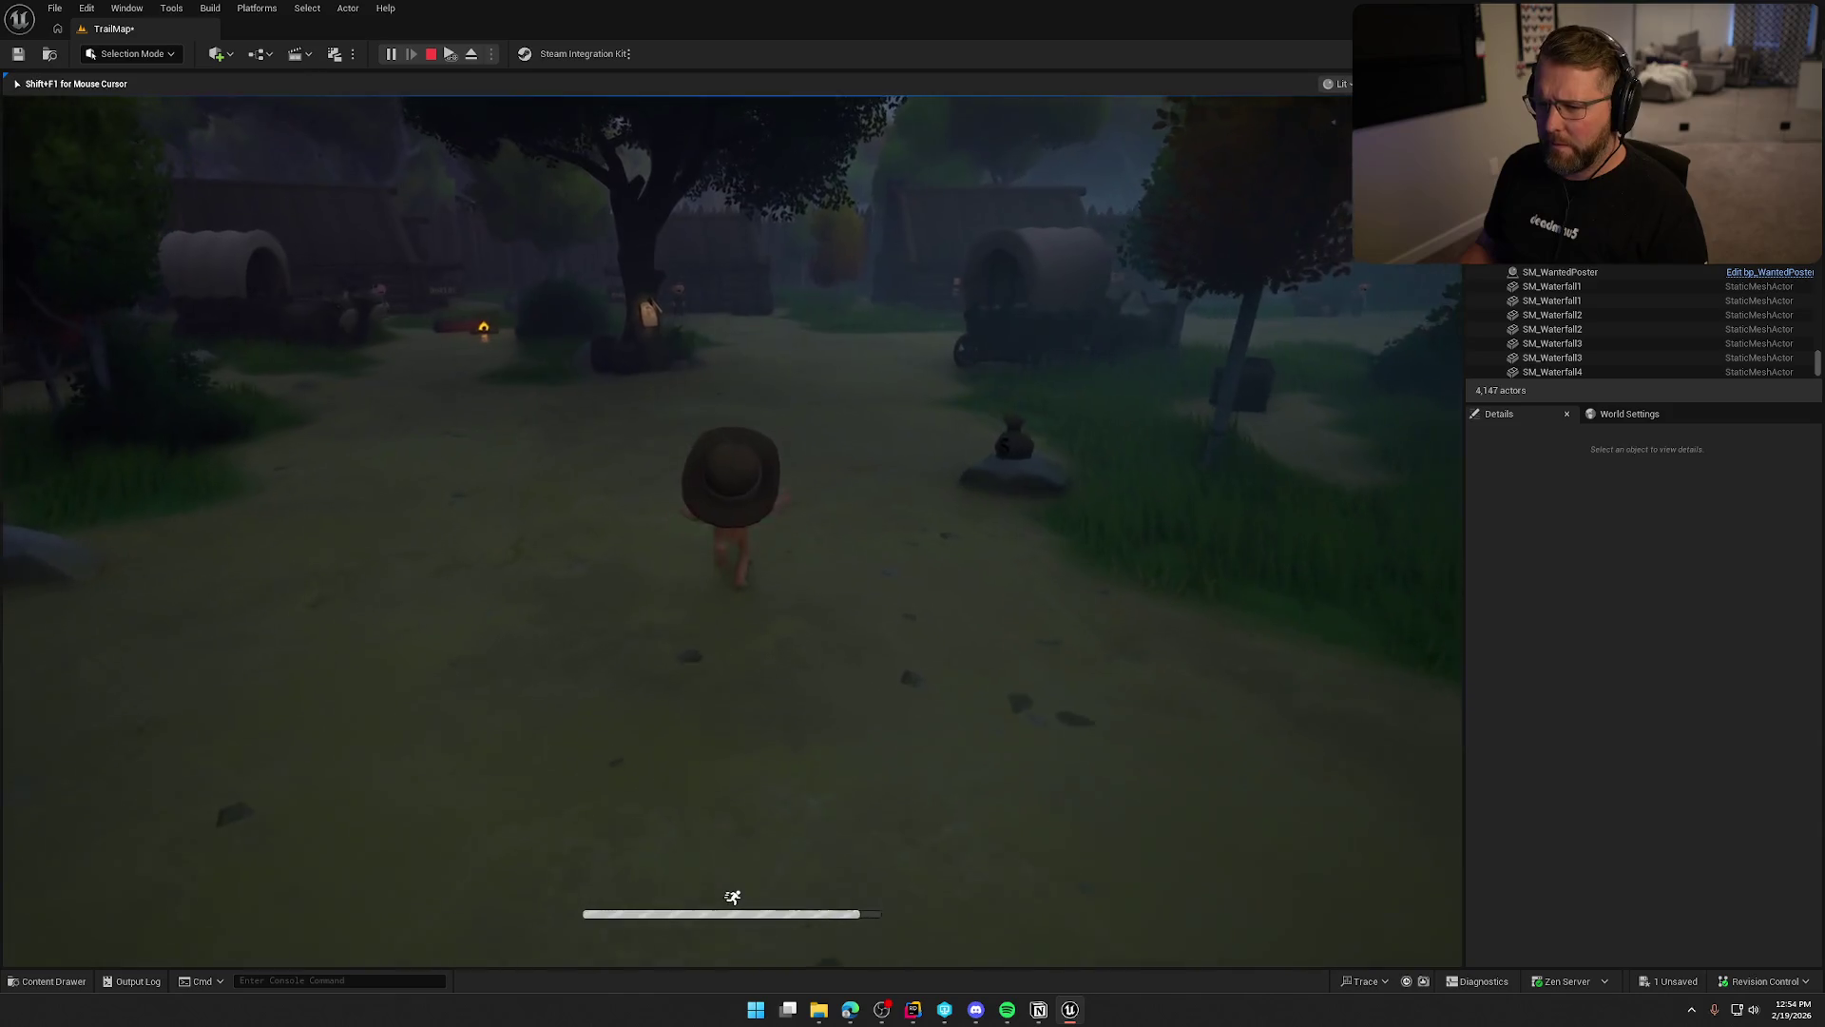
Run the cowboy around the poster tree toward the gate and General Store, then end the play test.
key(shift+w)
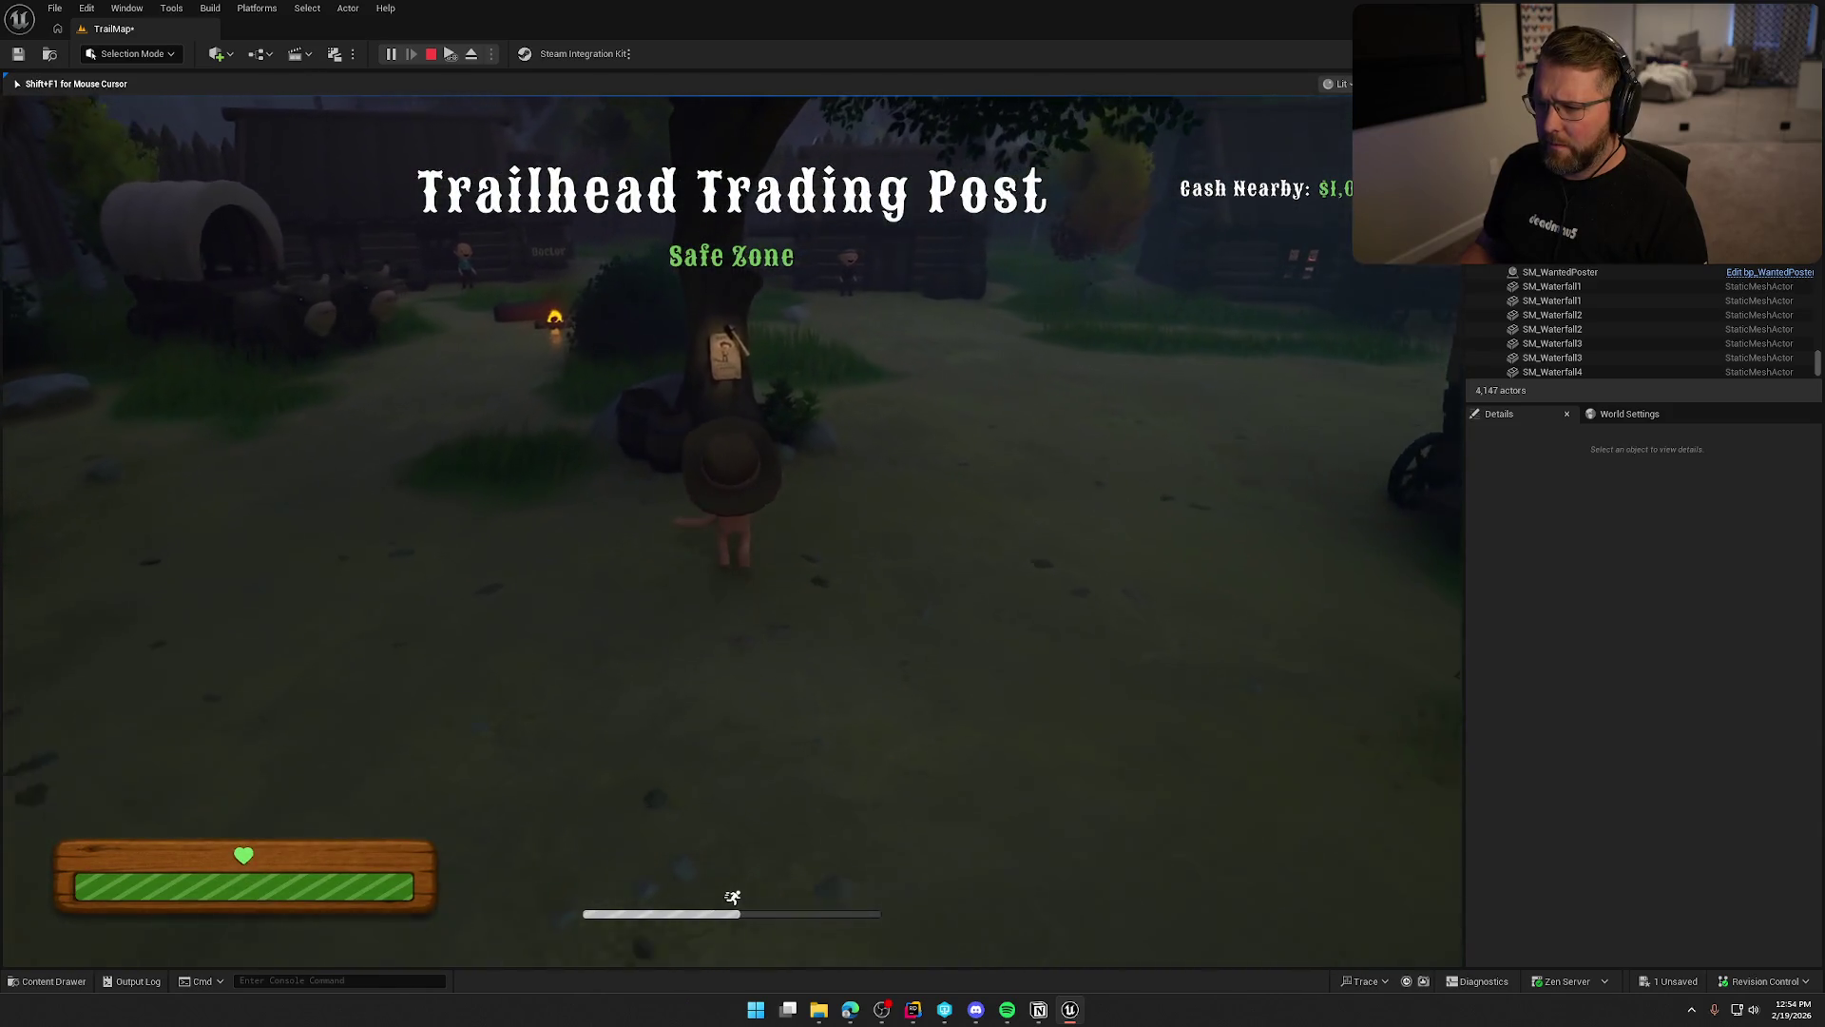
key(w)
key(d)
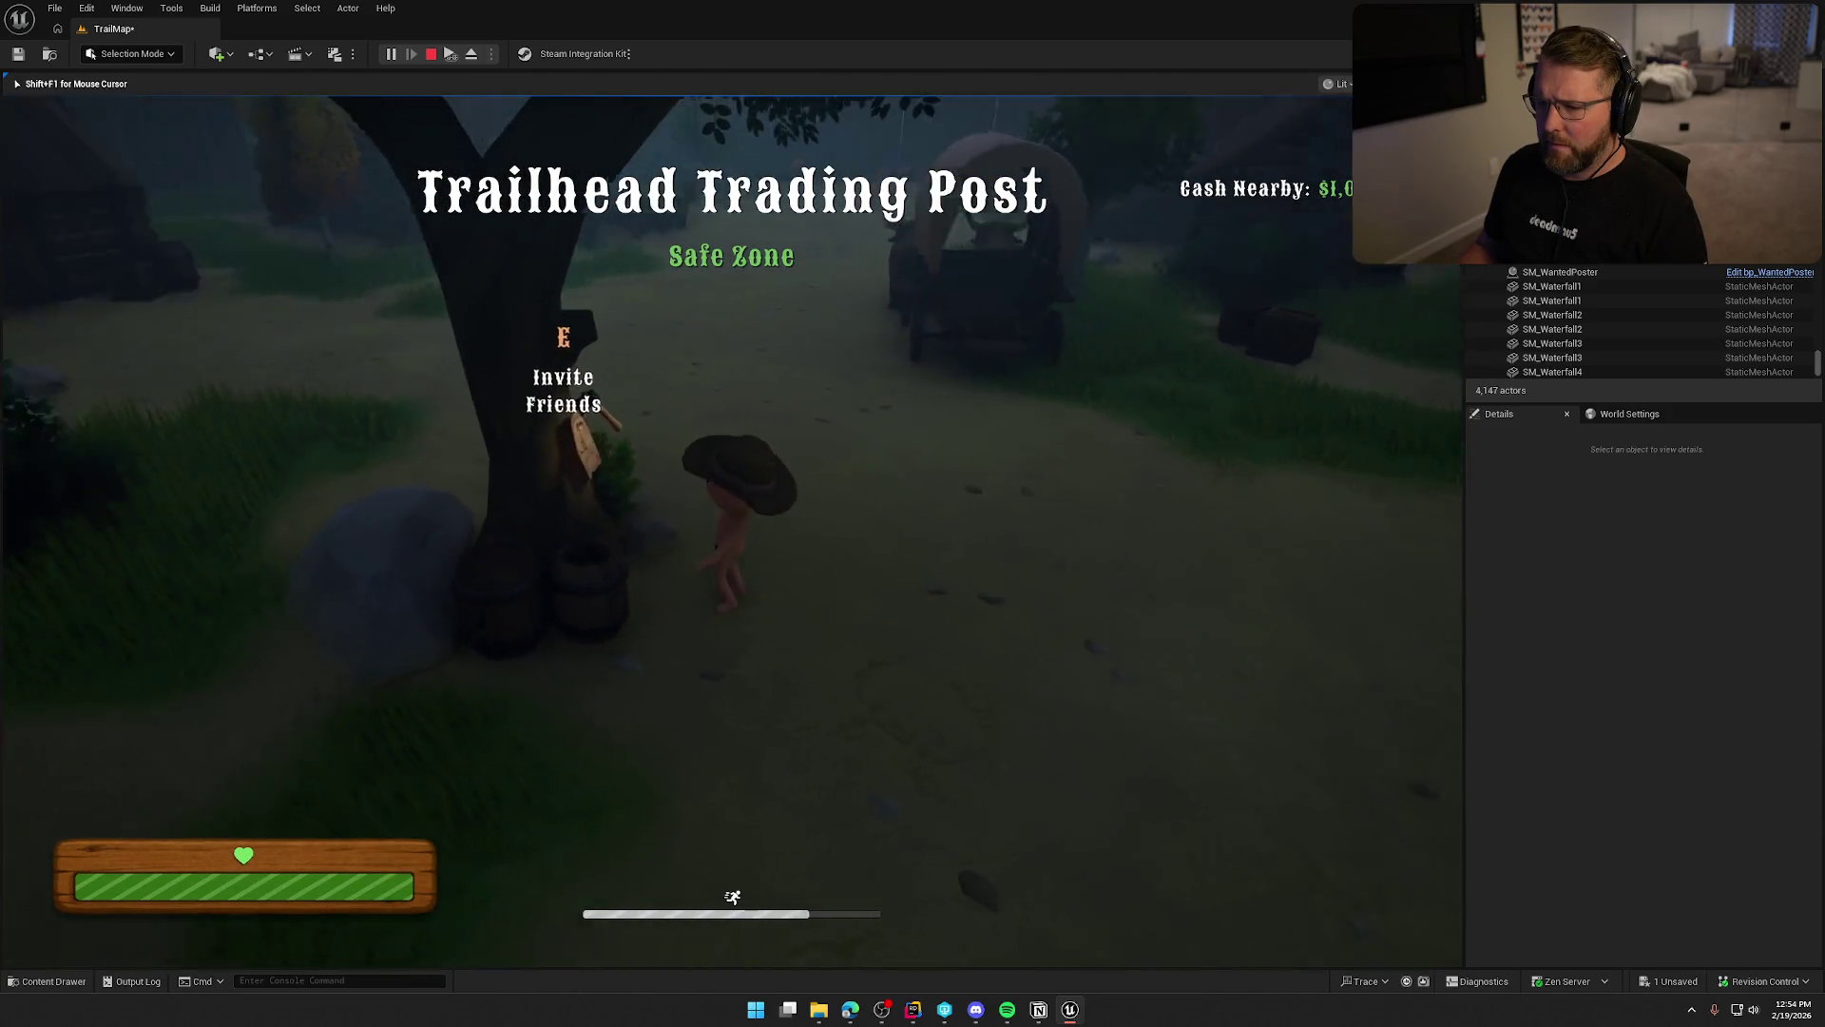
key(a)
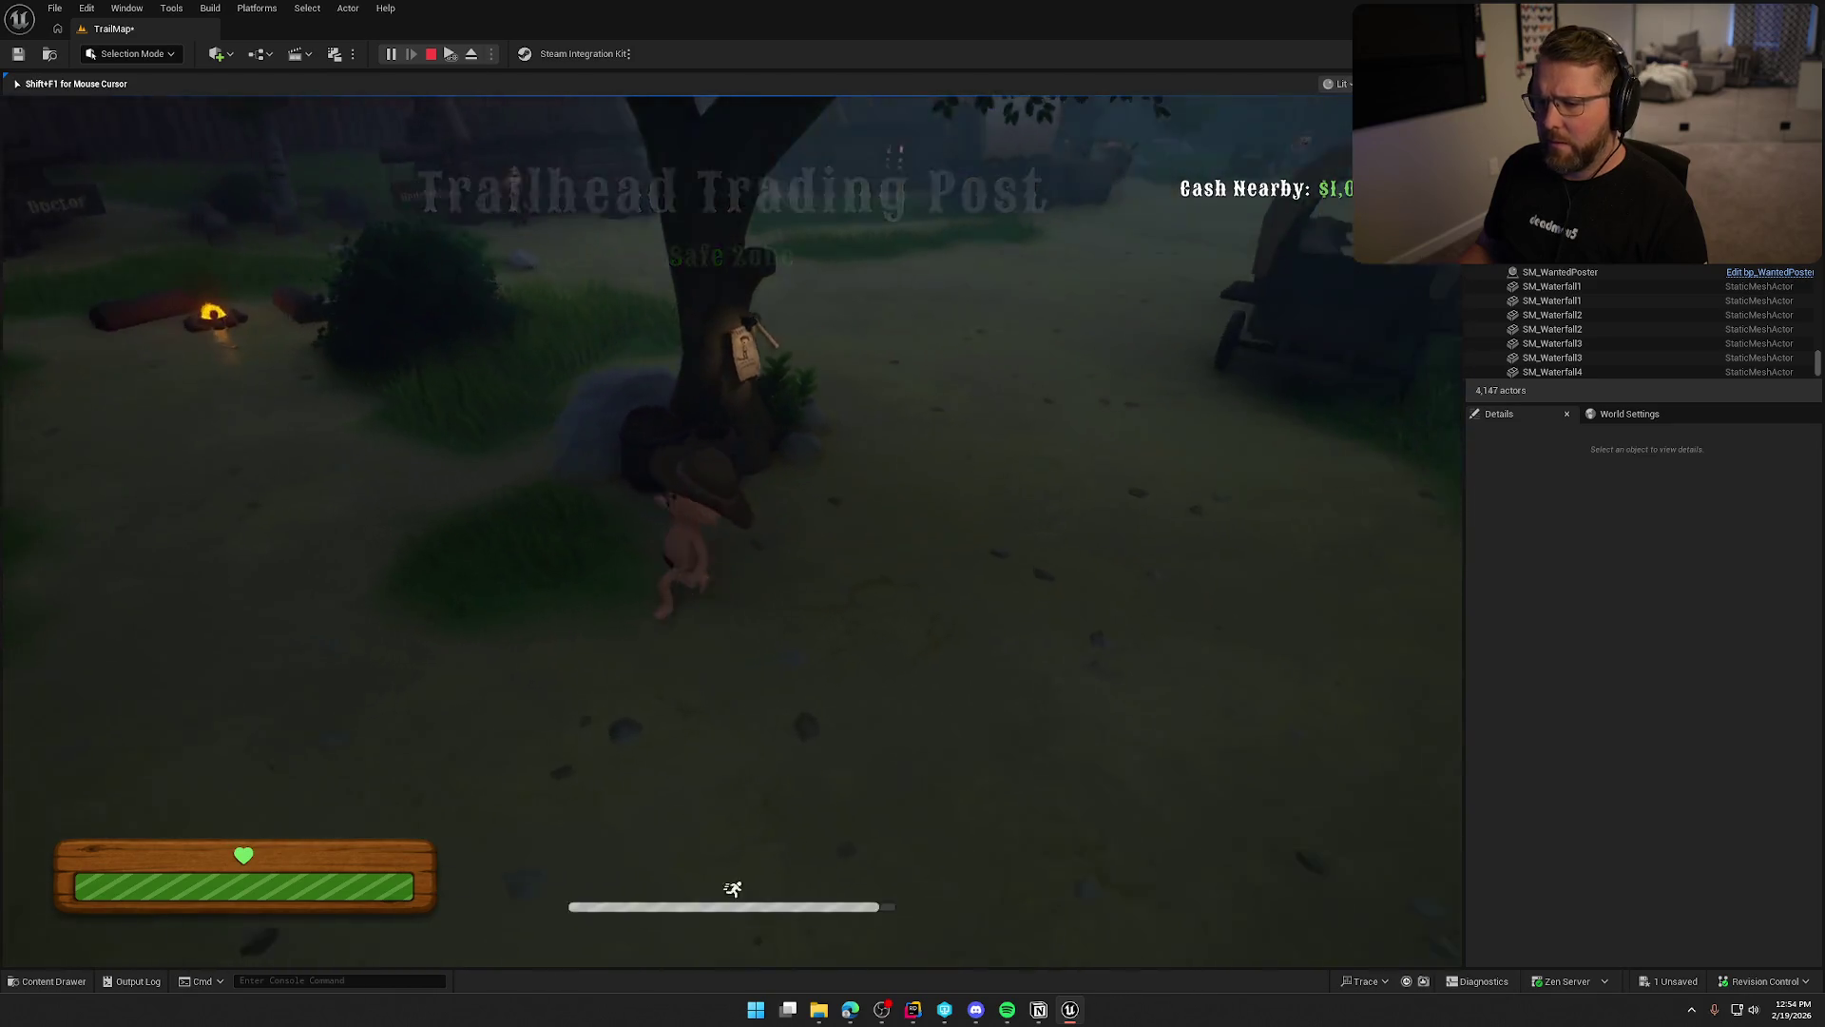
key(shift+w)
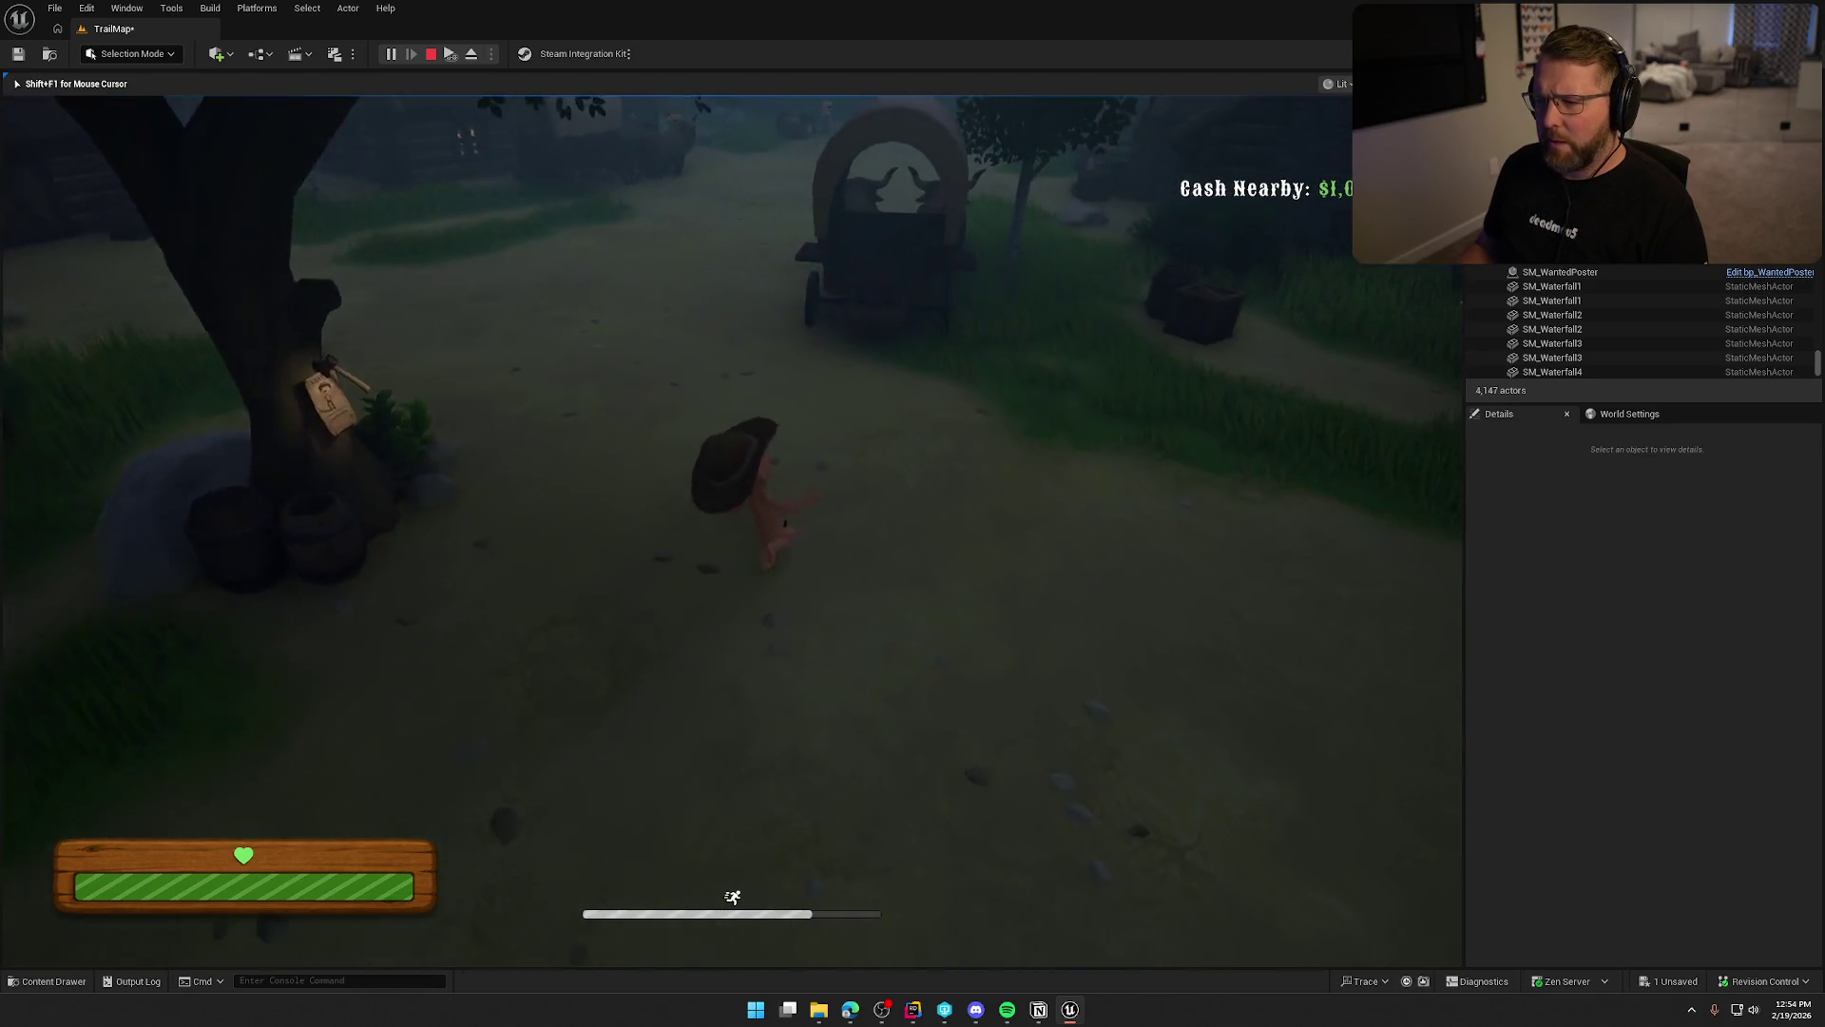
key(shift+w)
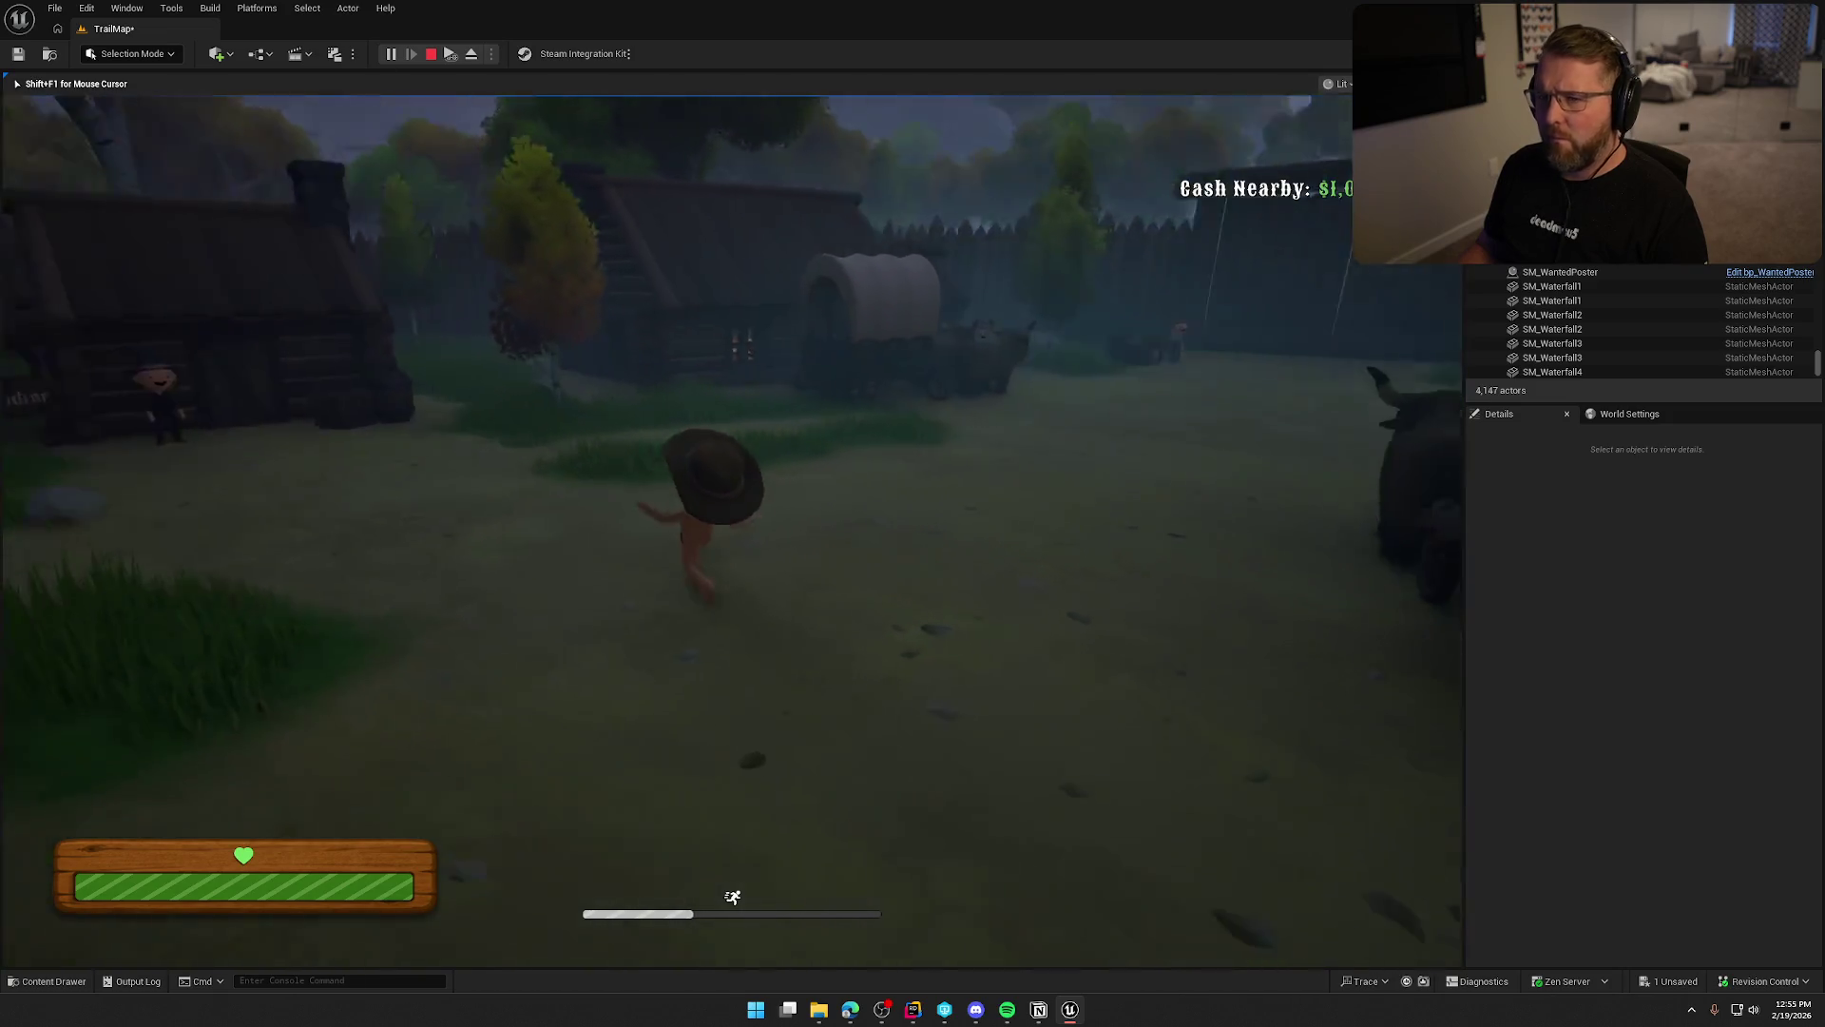
key(shift+w)
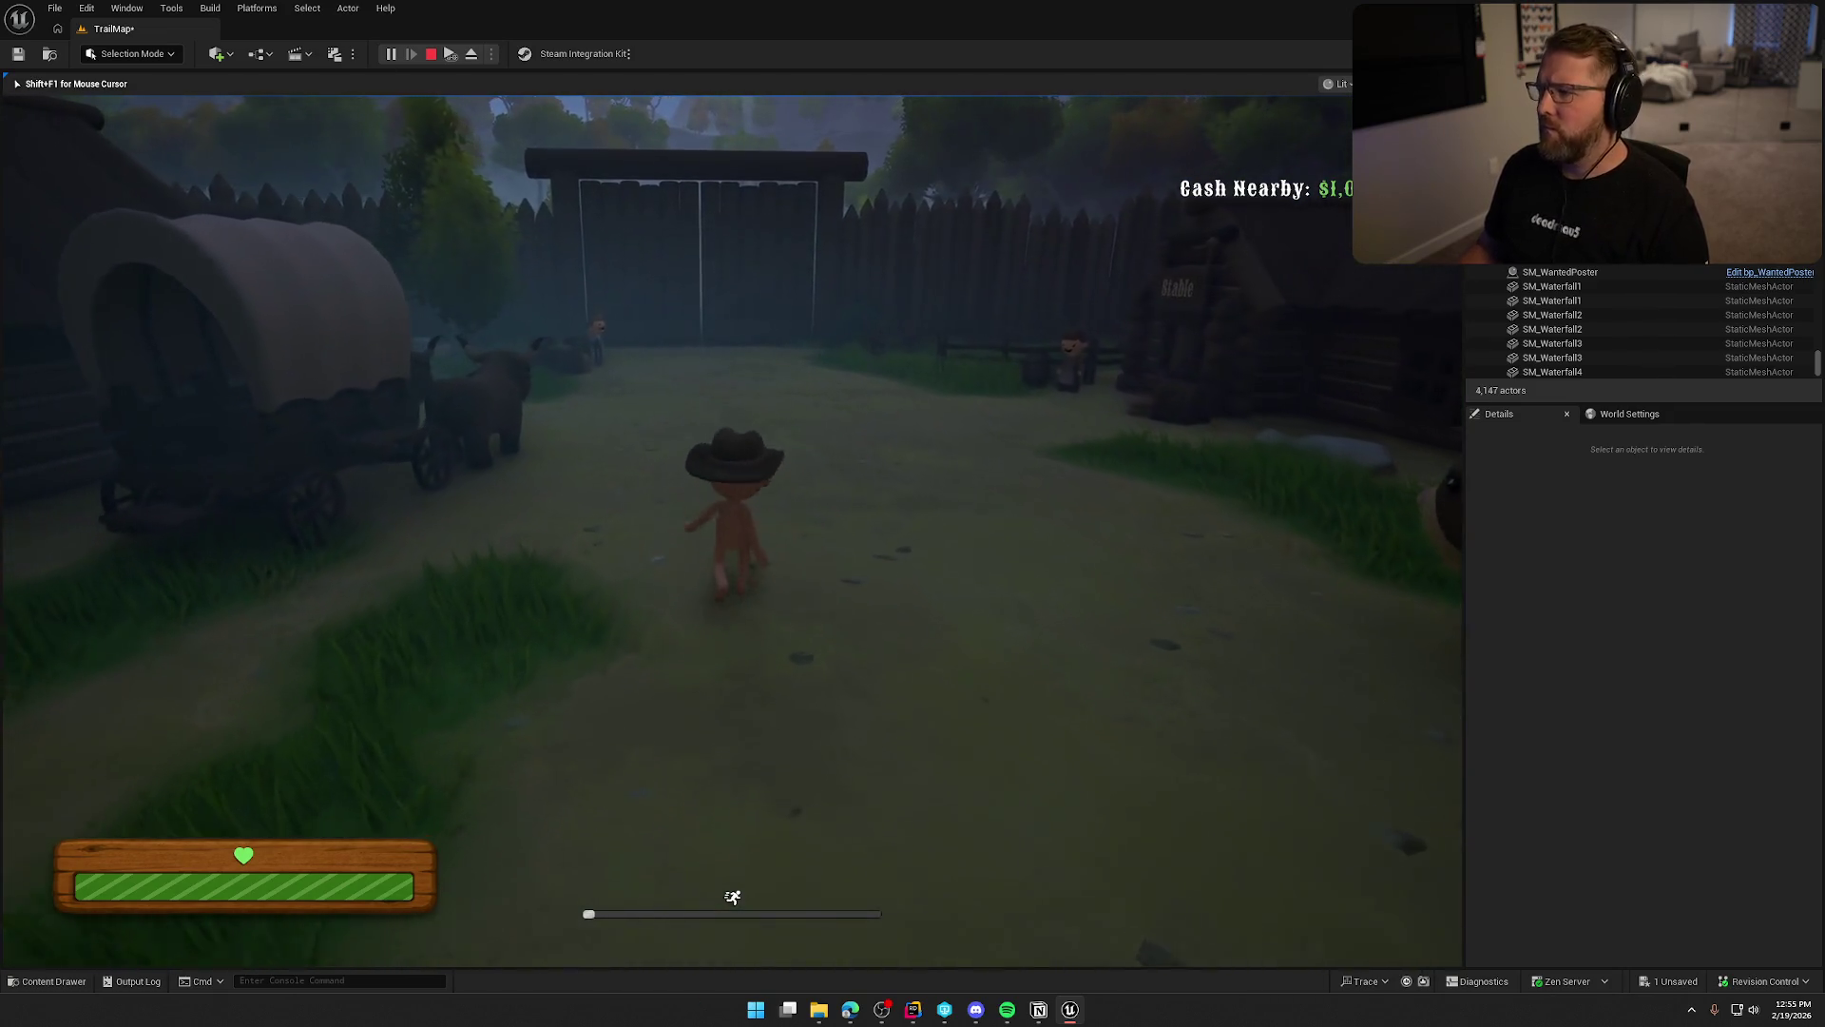
key(w)
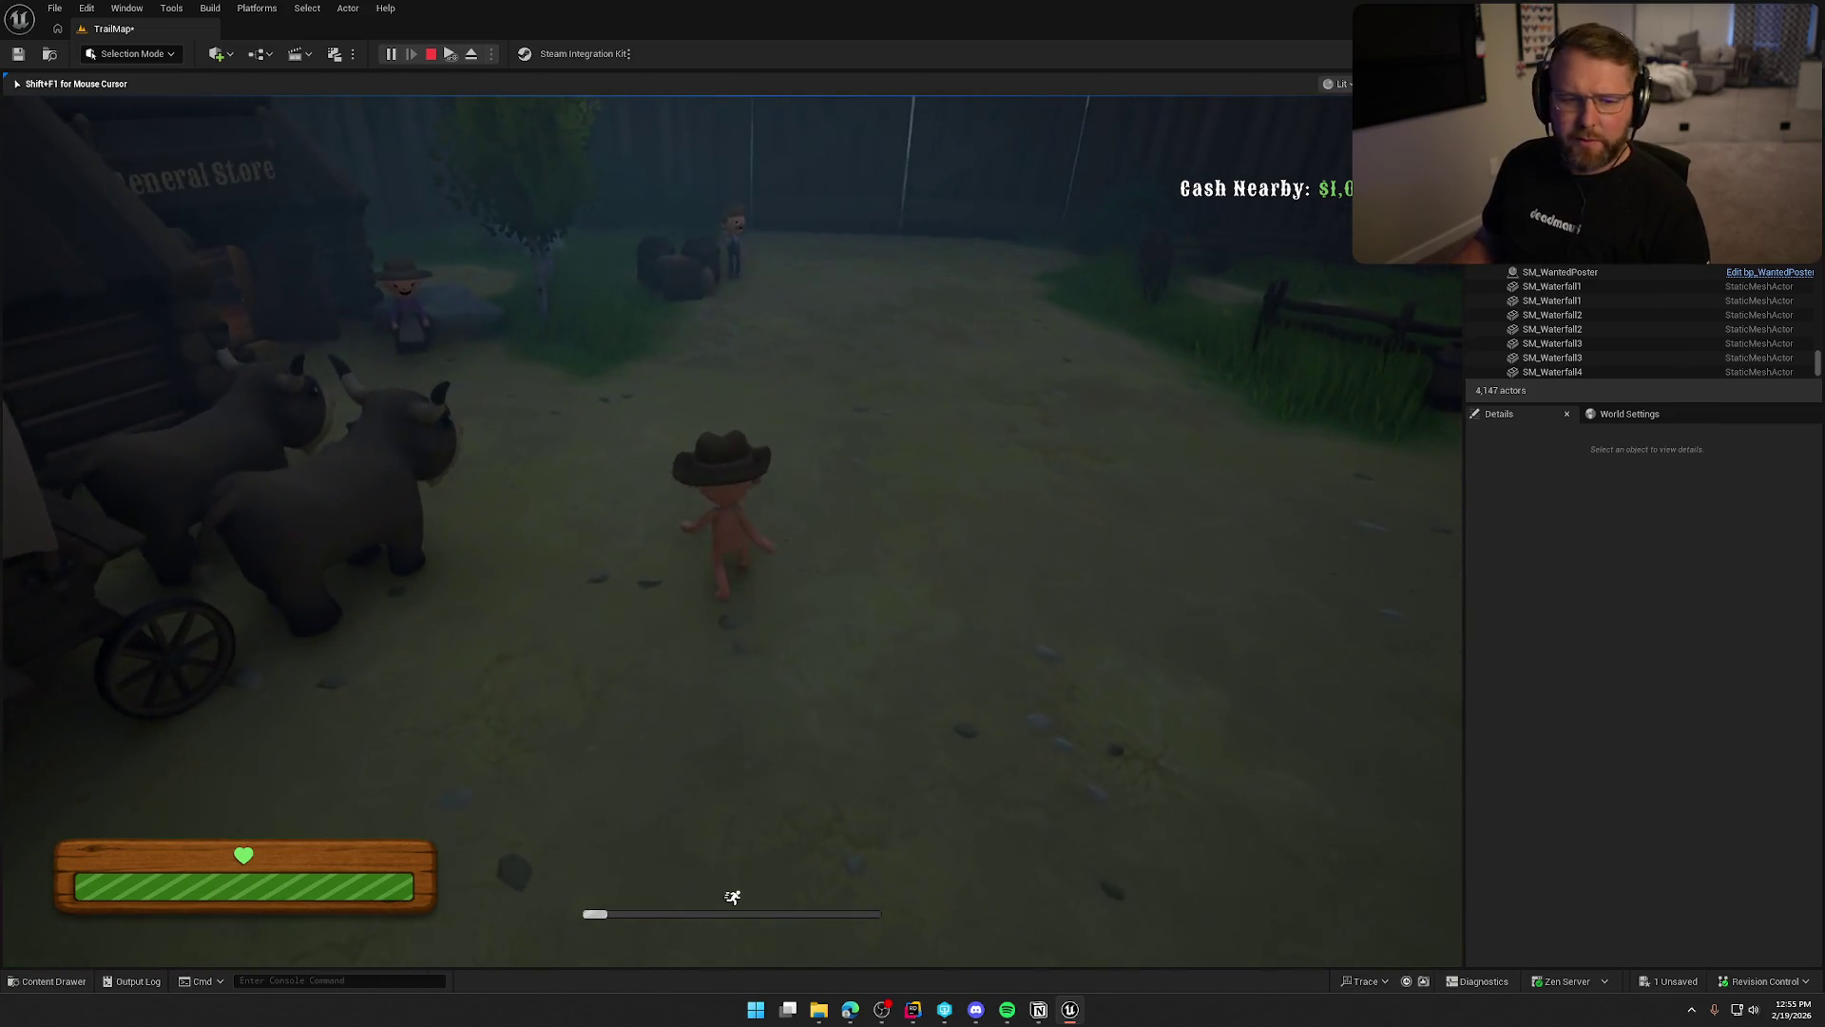
key(Escape)
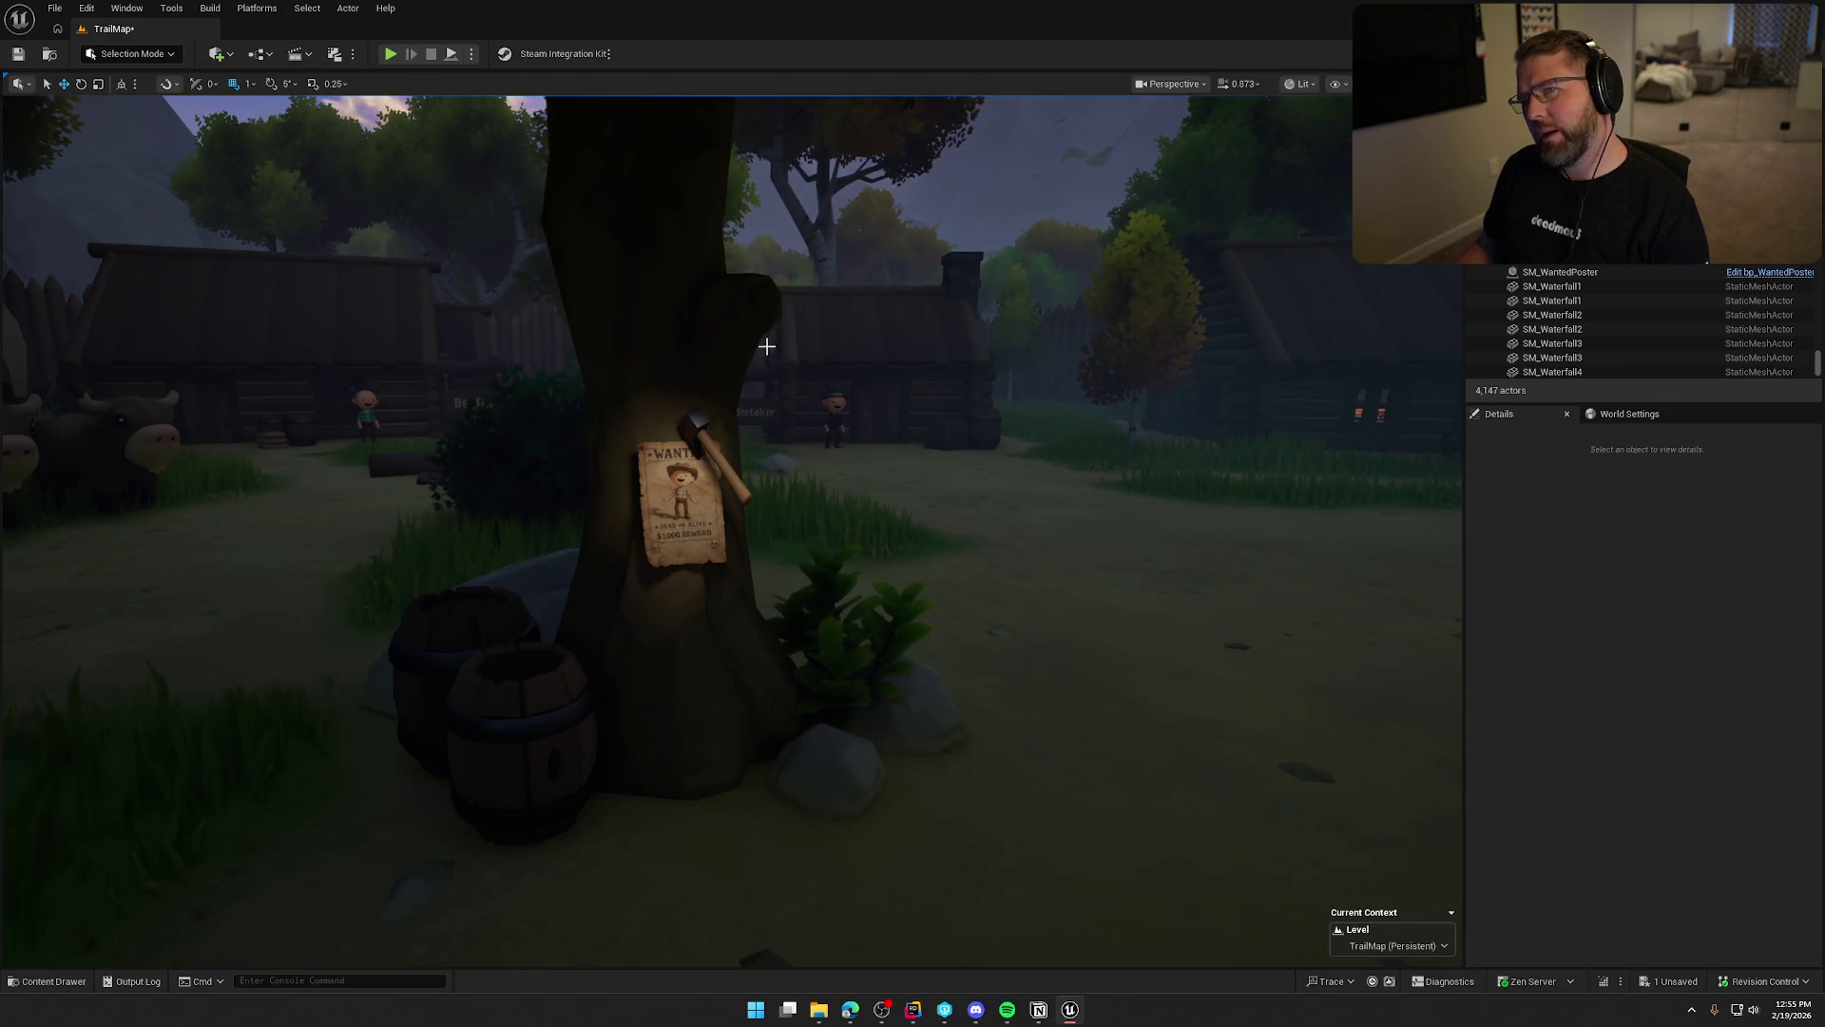
drag(808, 402, 656, 404)
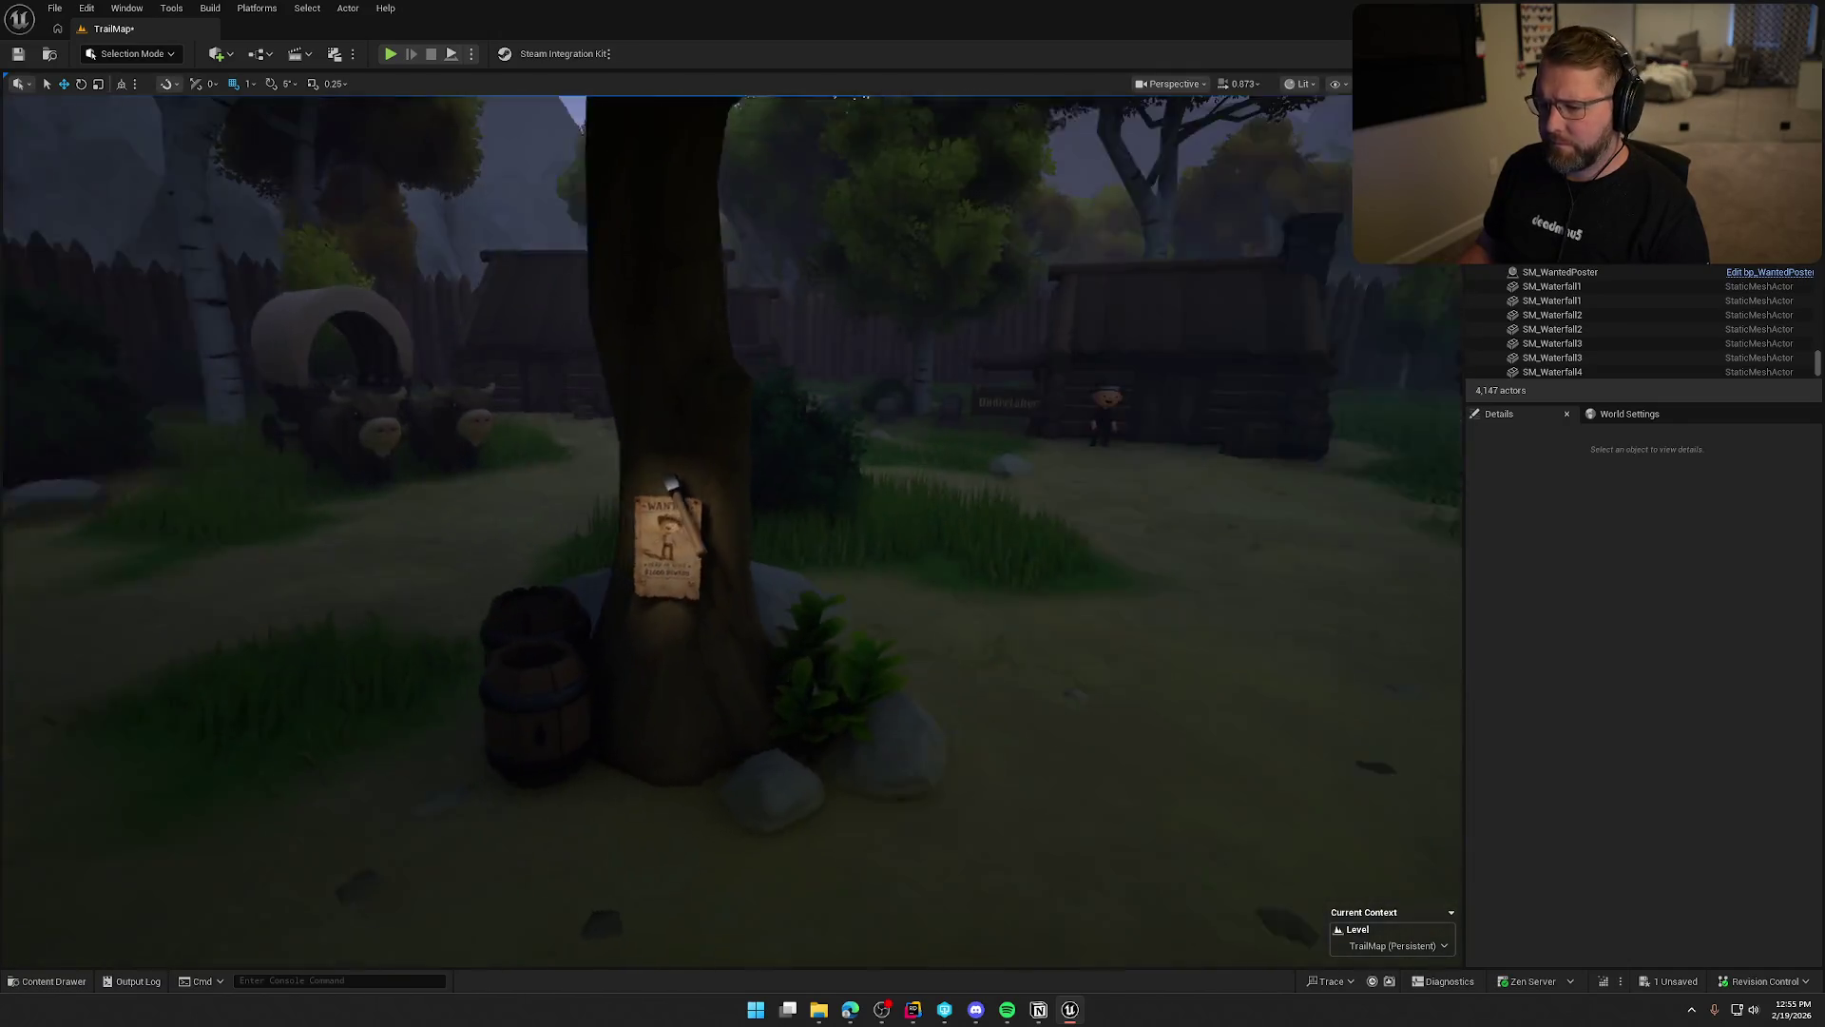
key(ctrl+space)
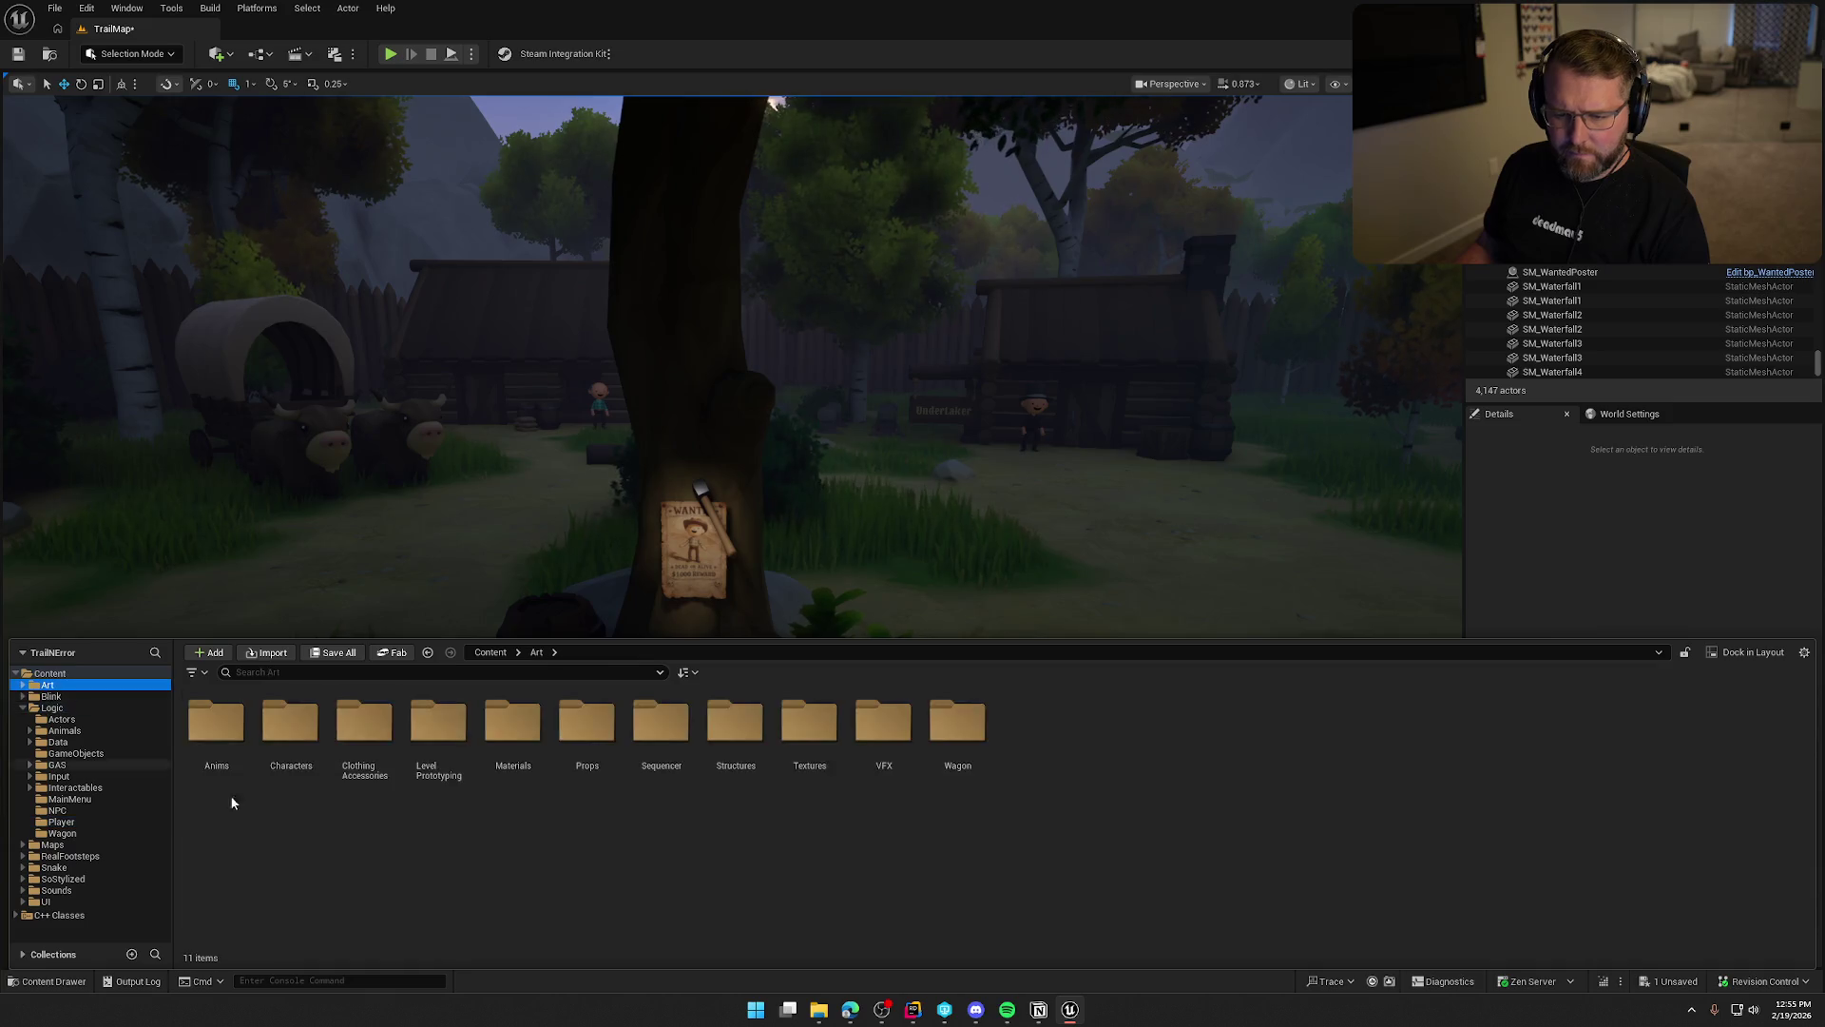
click(52, 685)
double_click(587, 727)
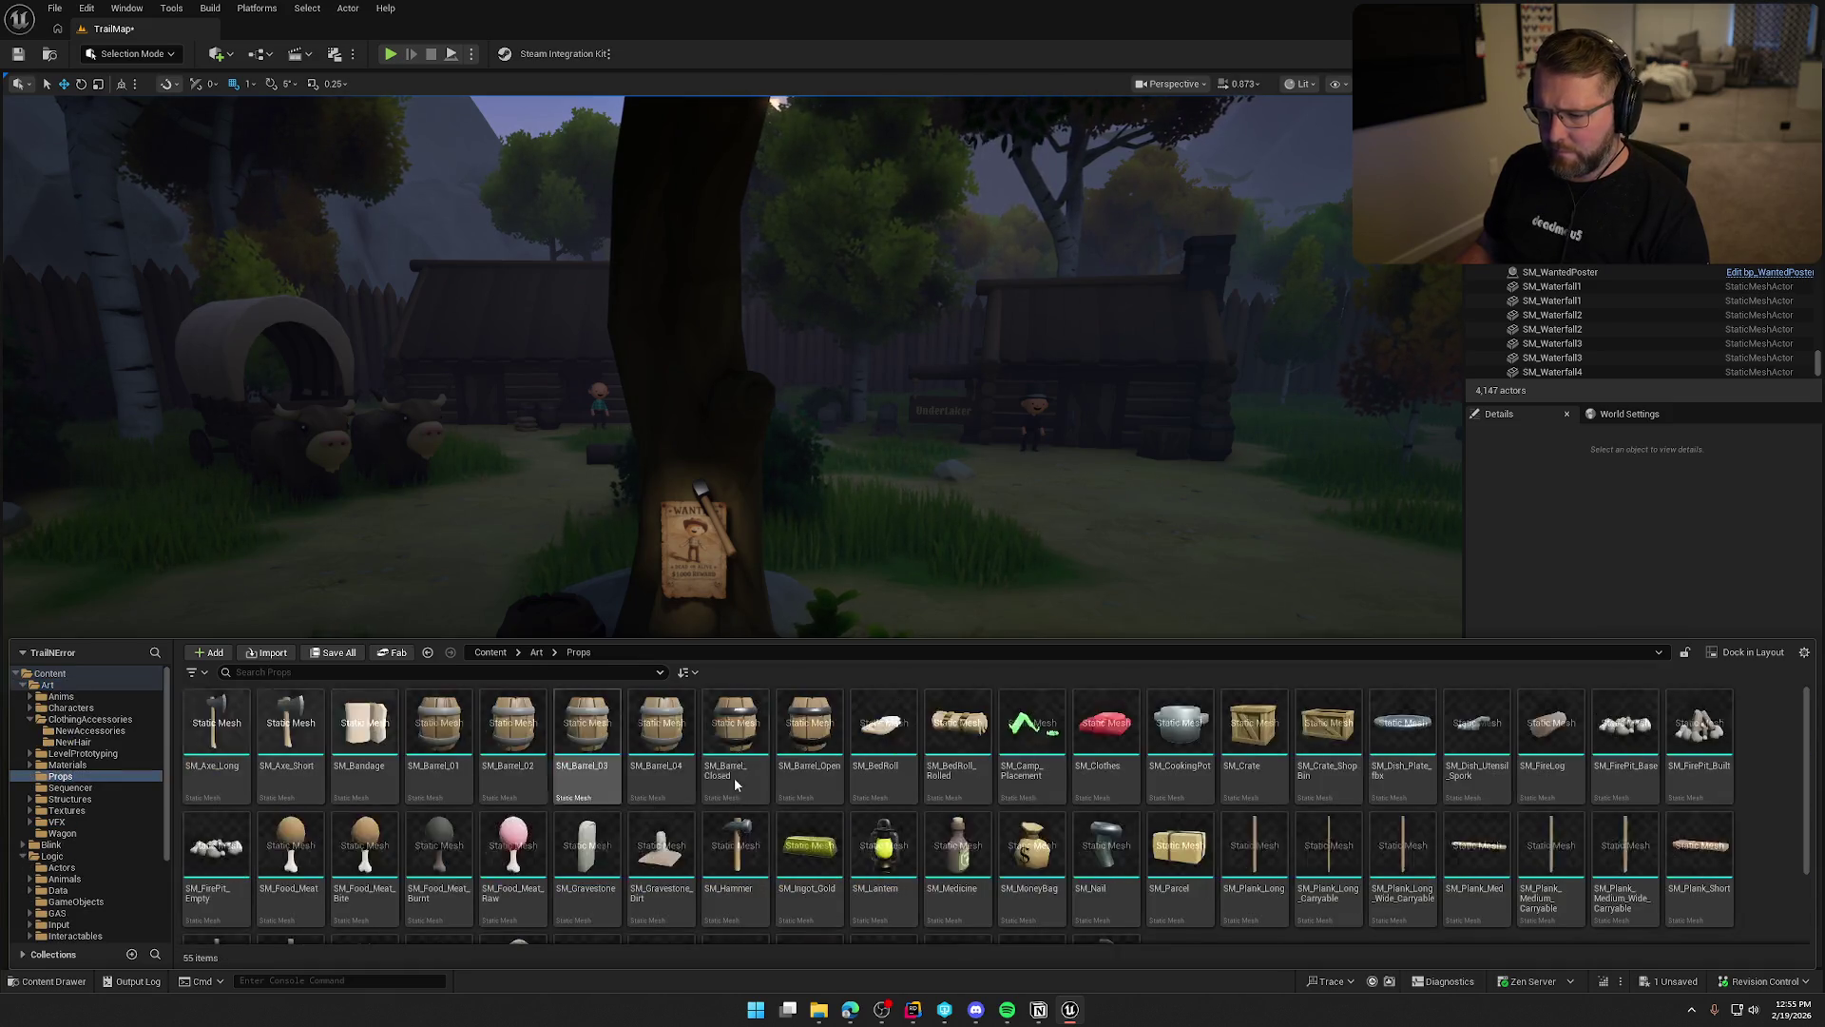
click(887, 837)
drag(886, 837, 752, 401)
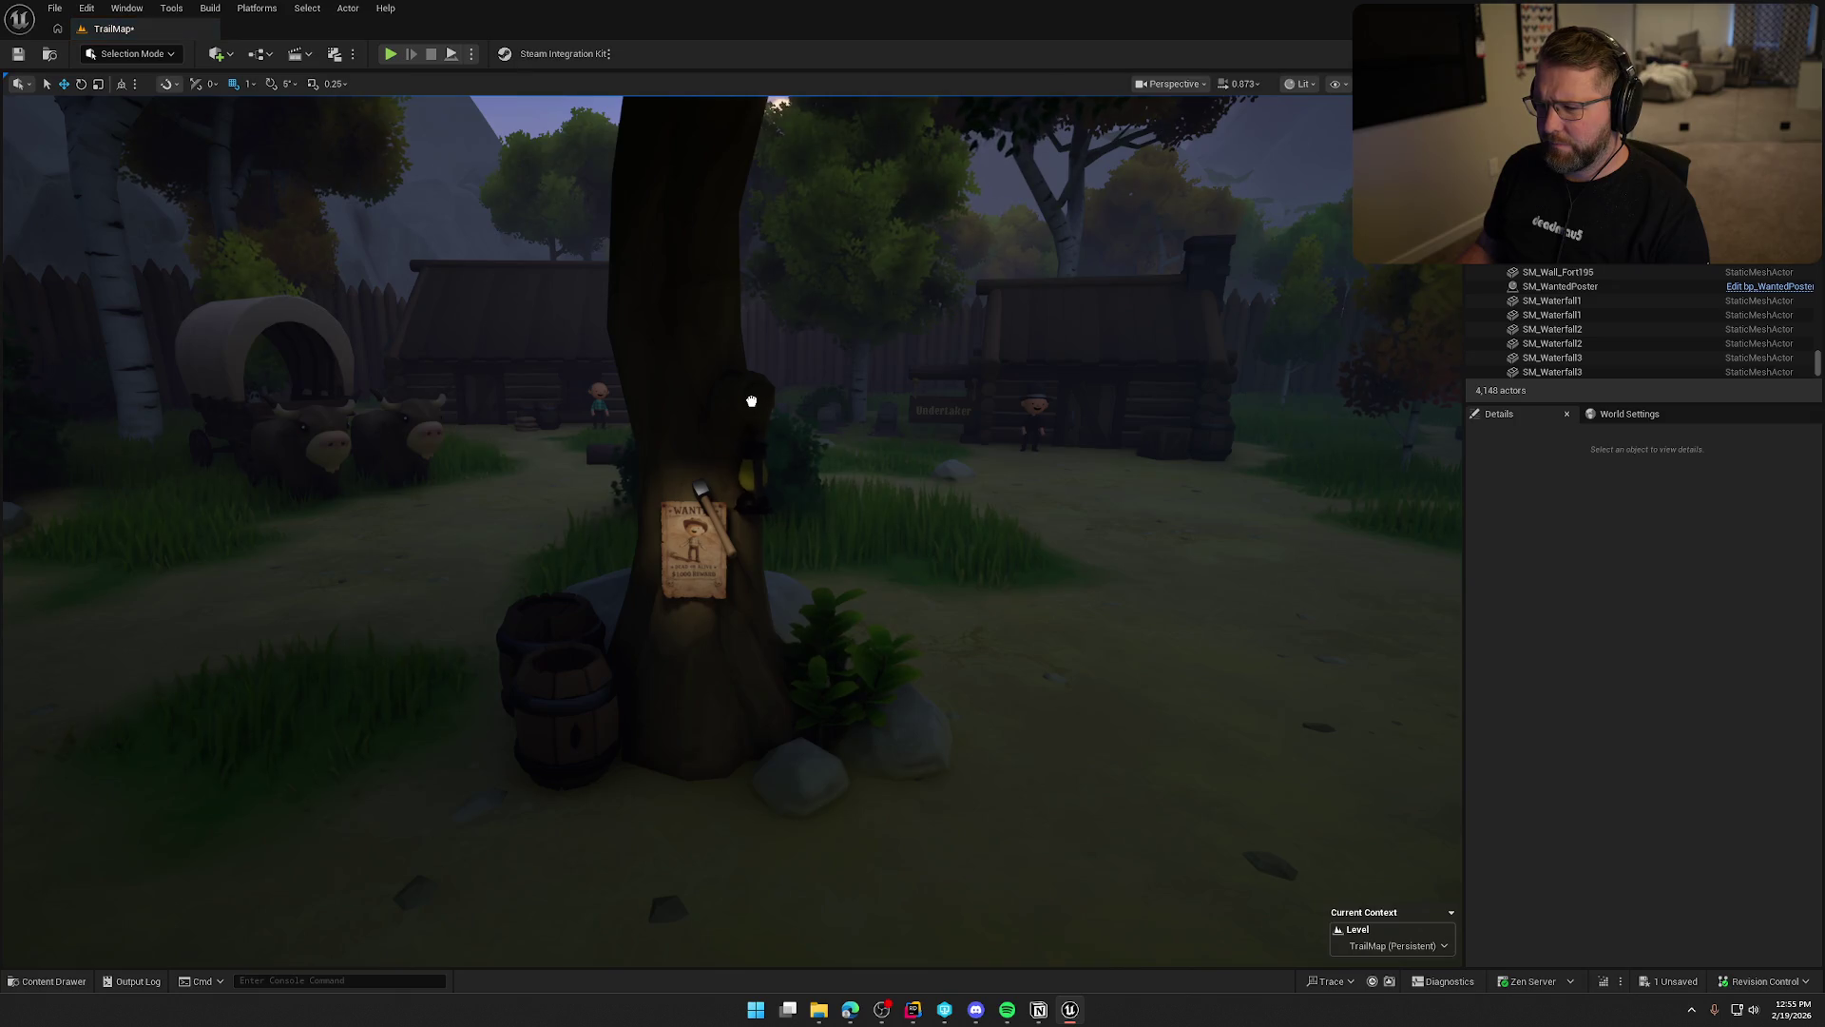
key(f)
key(e)
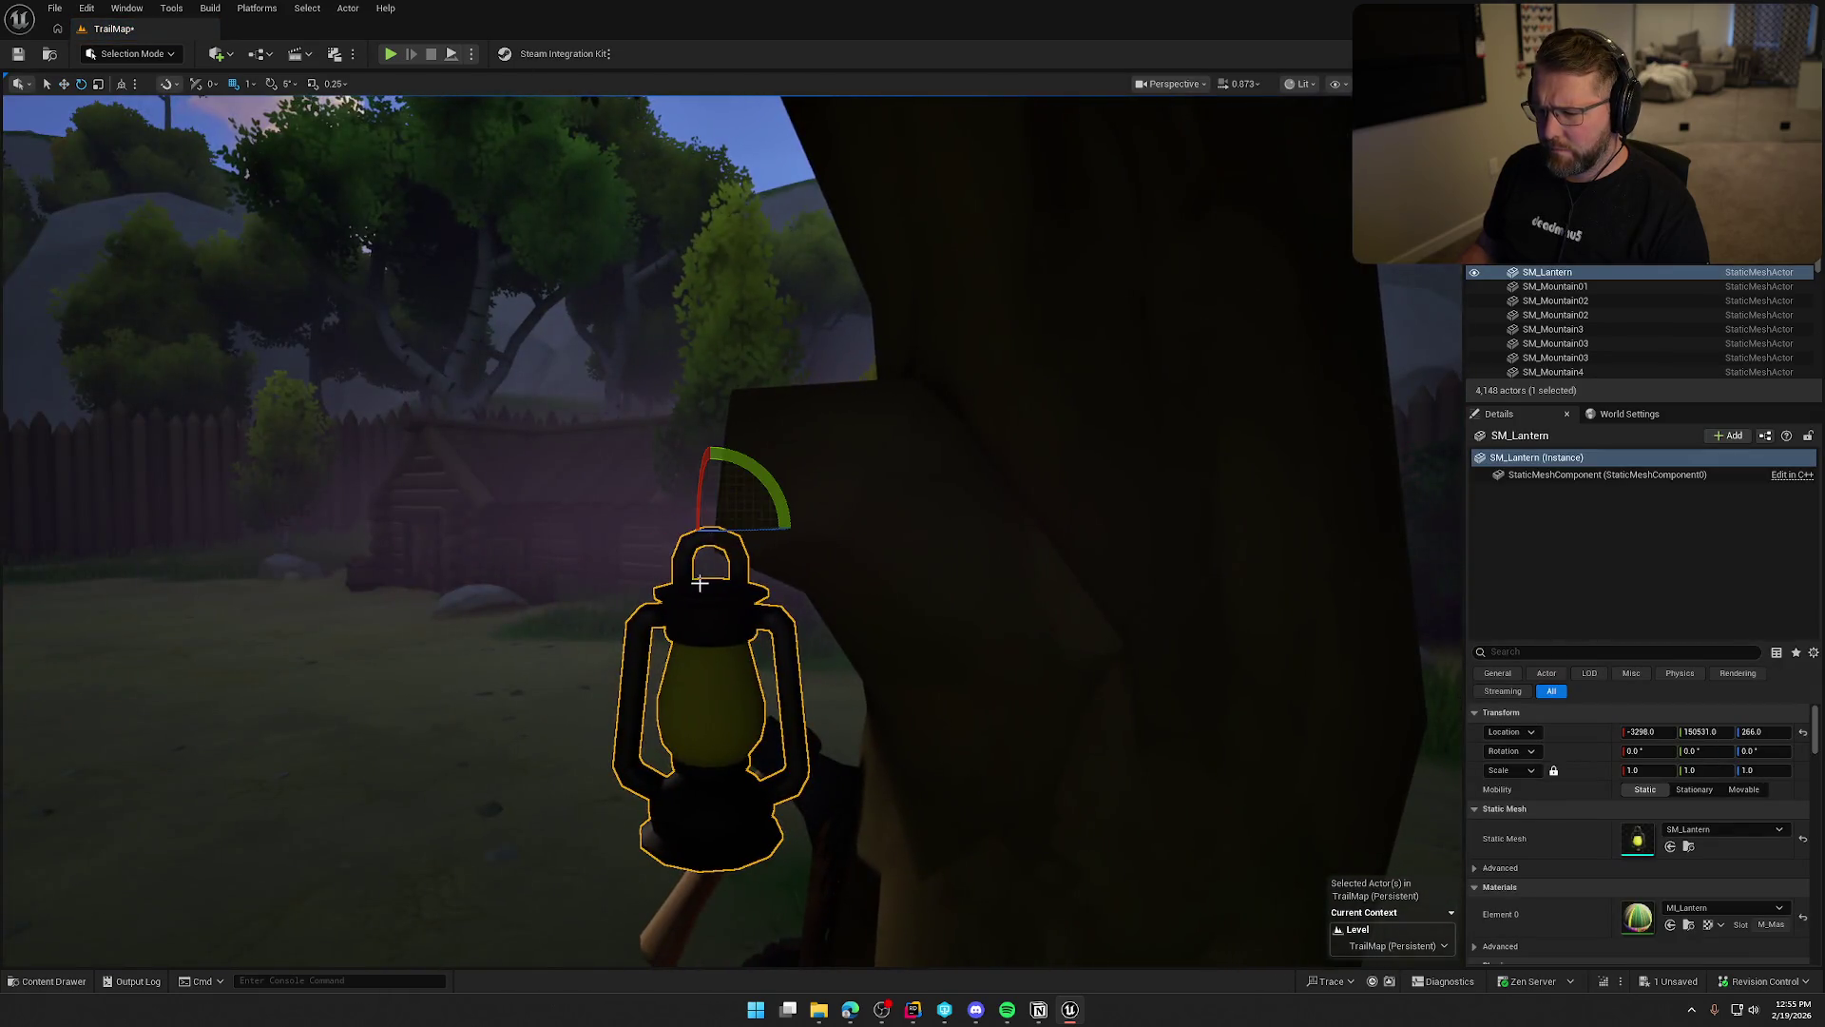
drag(751, 529, 769, 608)
scroll(768, 609, down, 5)
key(Escape)
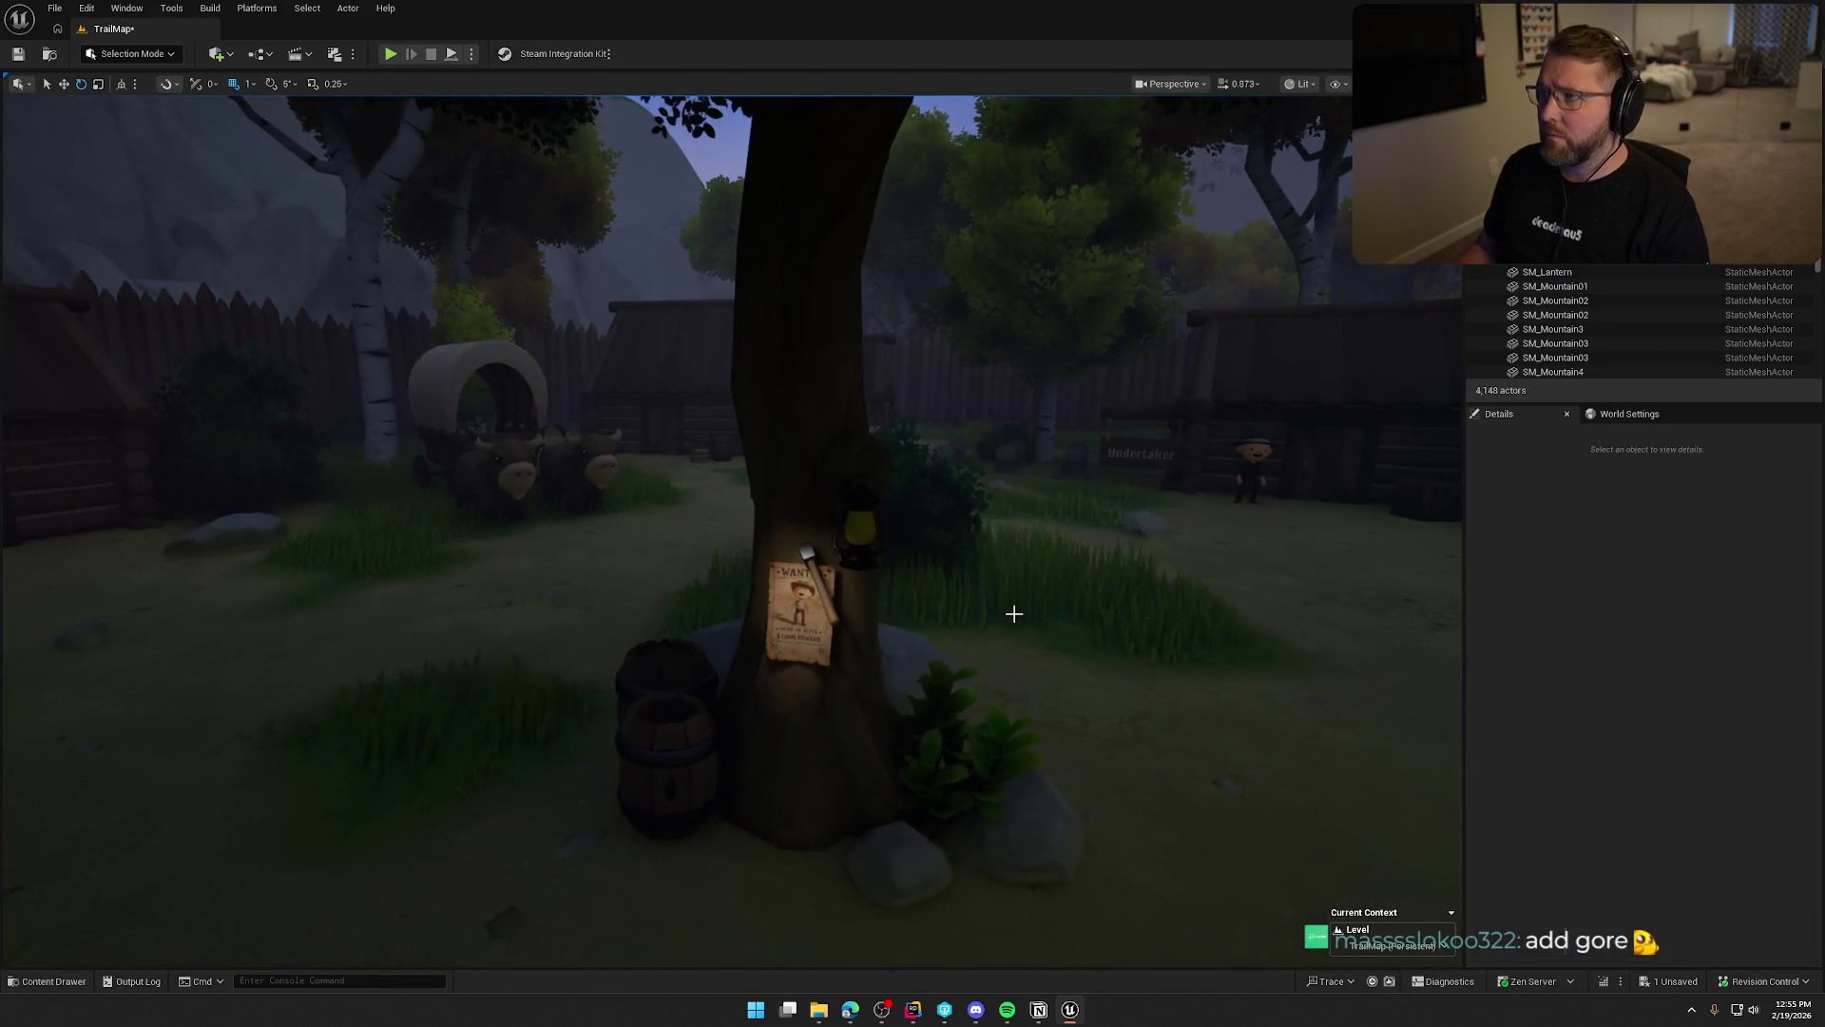
mouse_move(1092, 575)
mouse_down()
mouse_move(1070, 523)
mouse_move(1093, 575)
mouse_up()
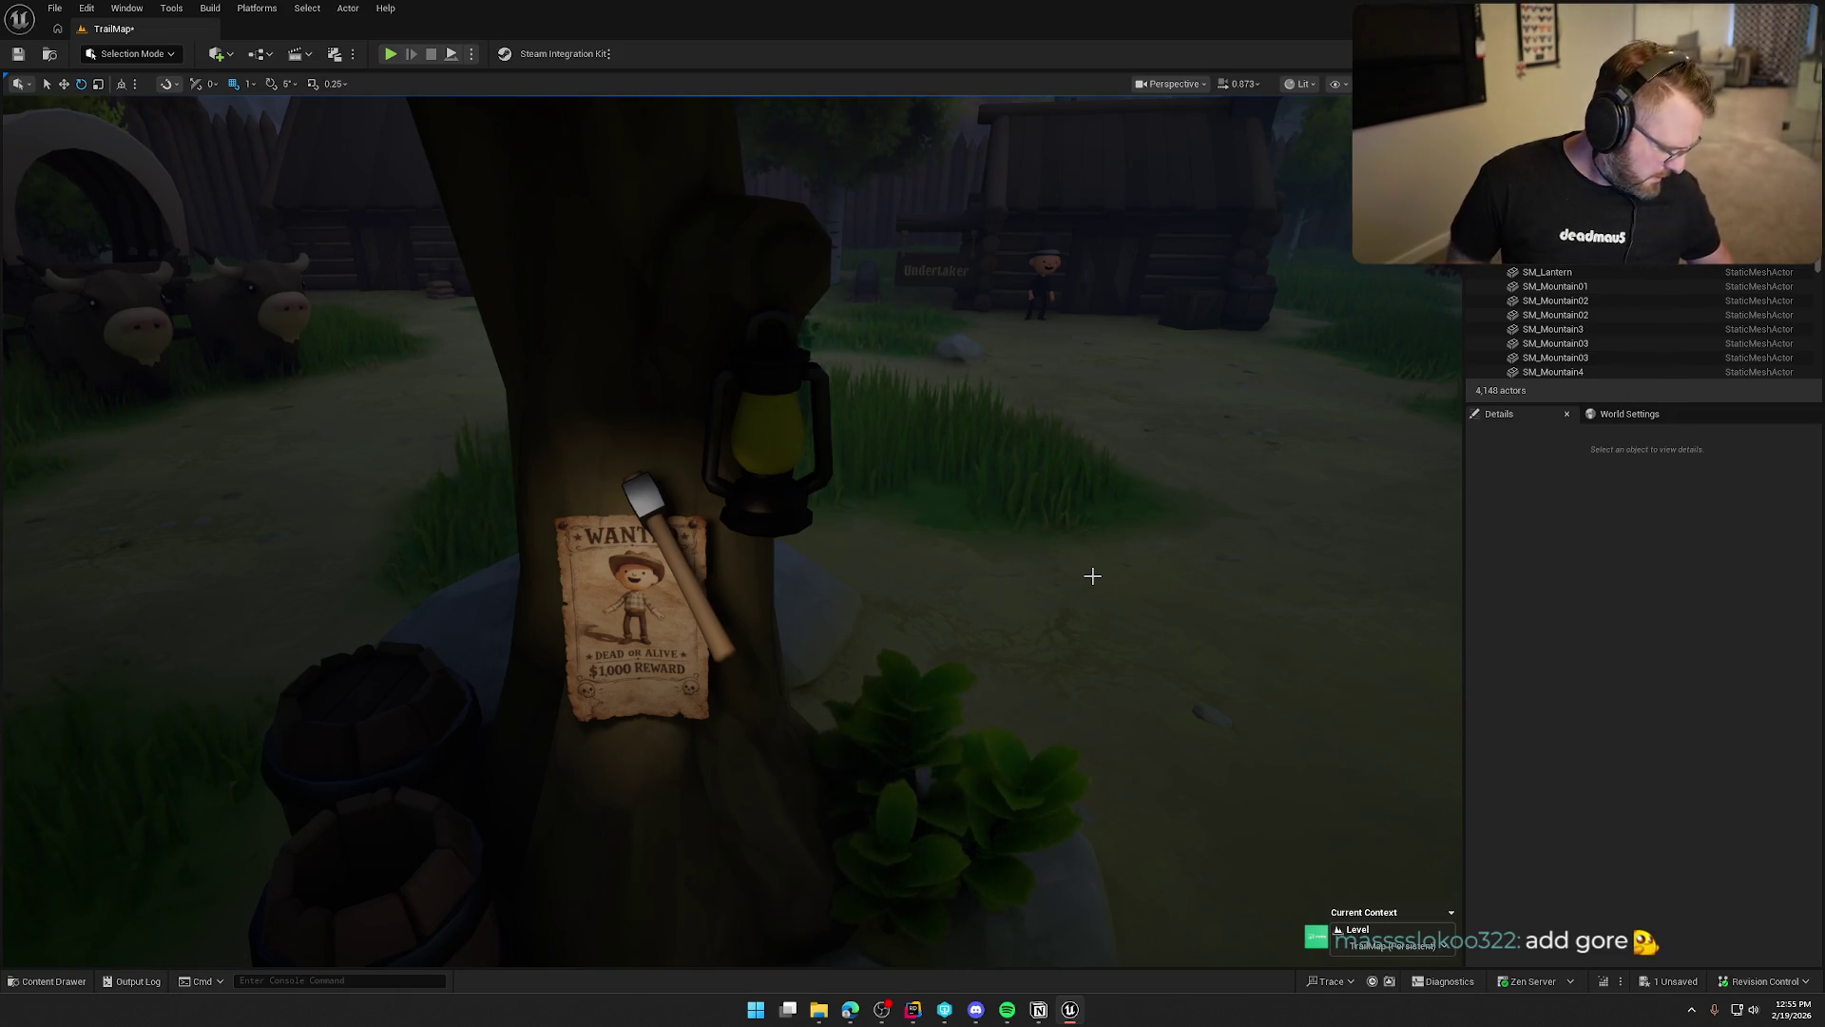
scroll(1092, 575, down, 3)
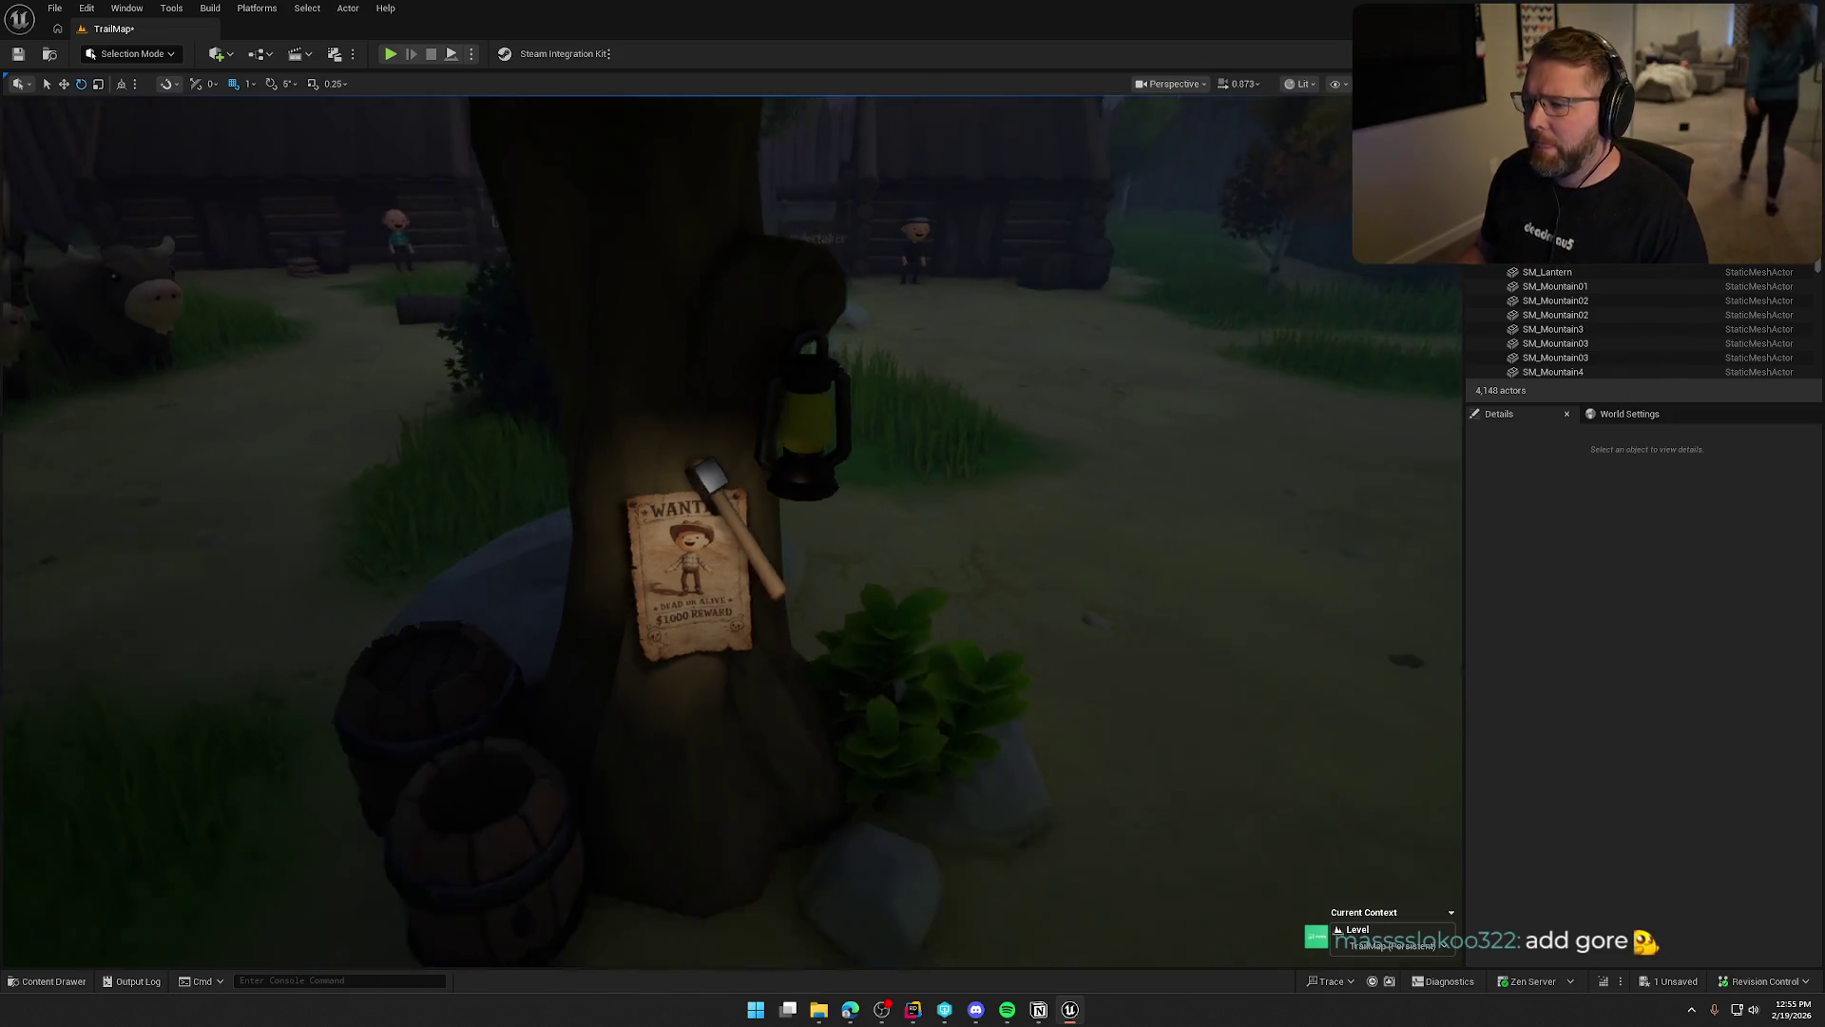
click(824, 446)
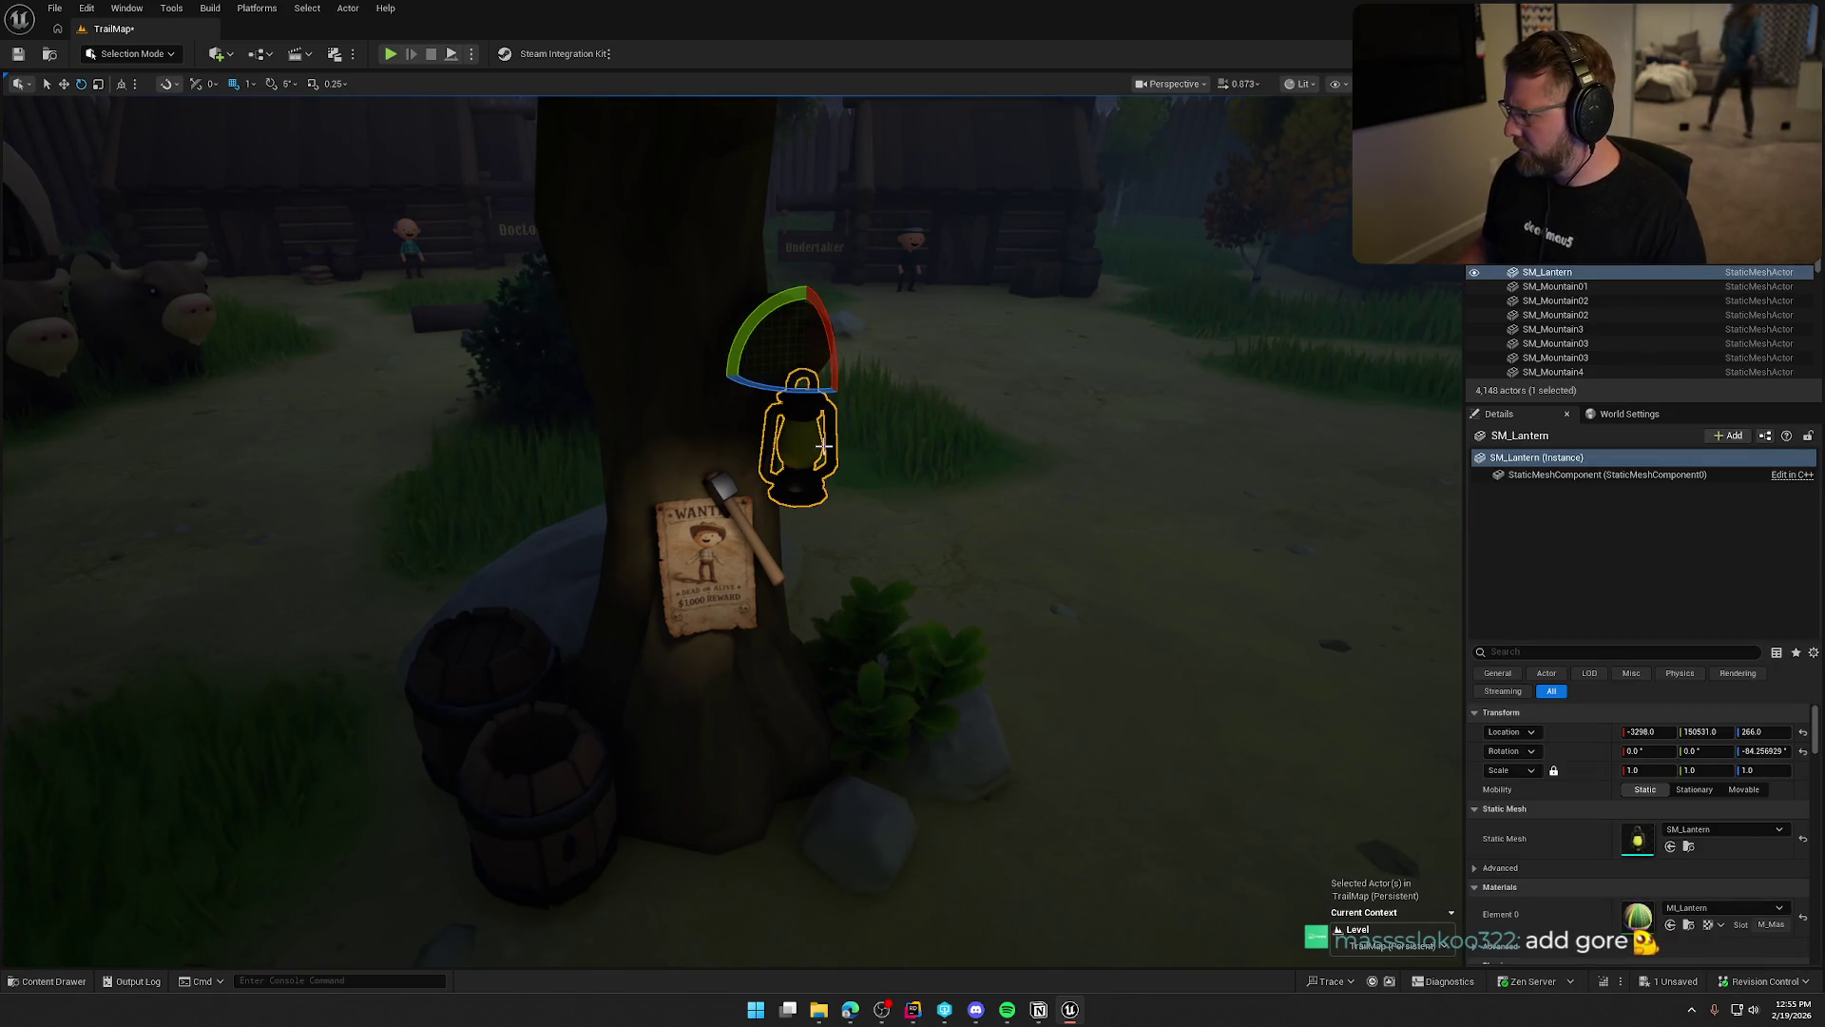
scroll(1623, 905, down, 2)
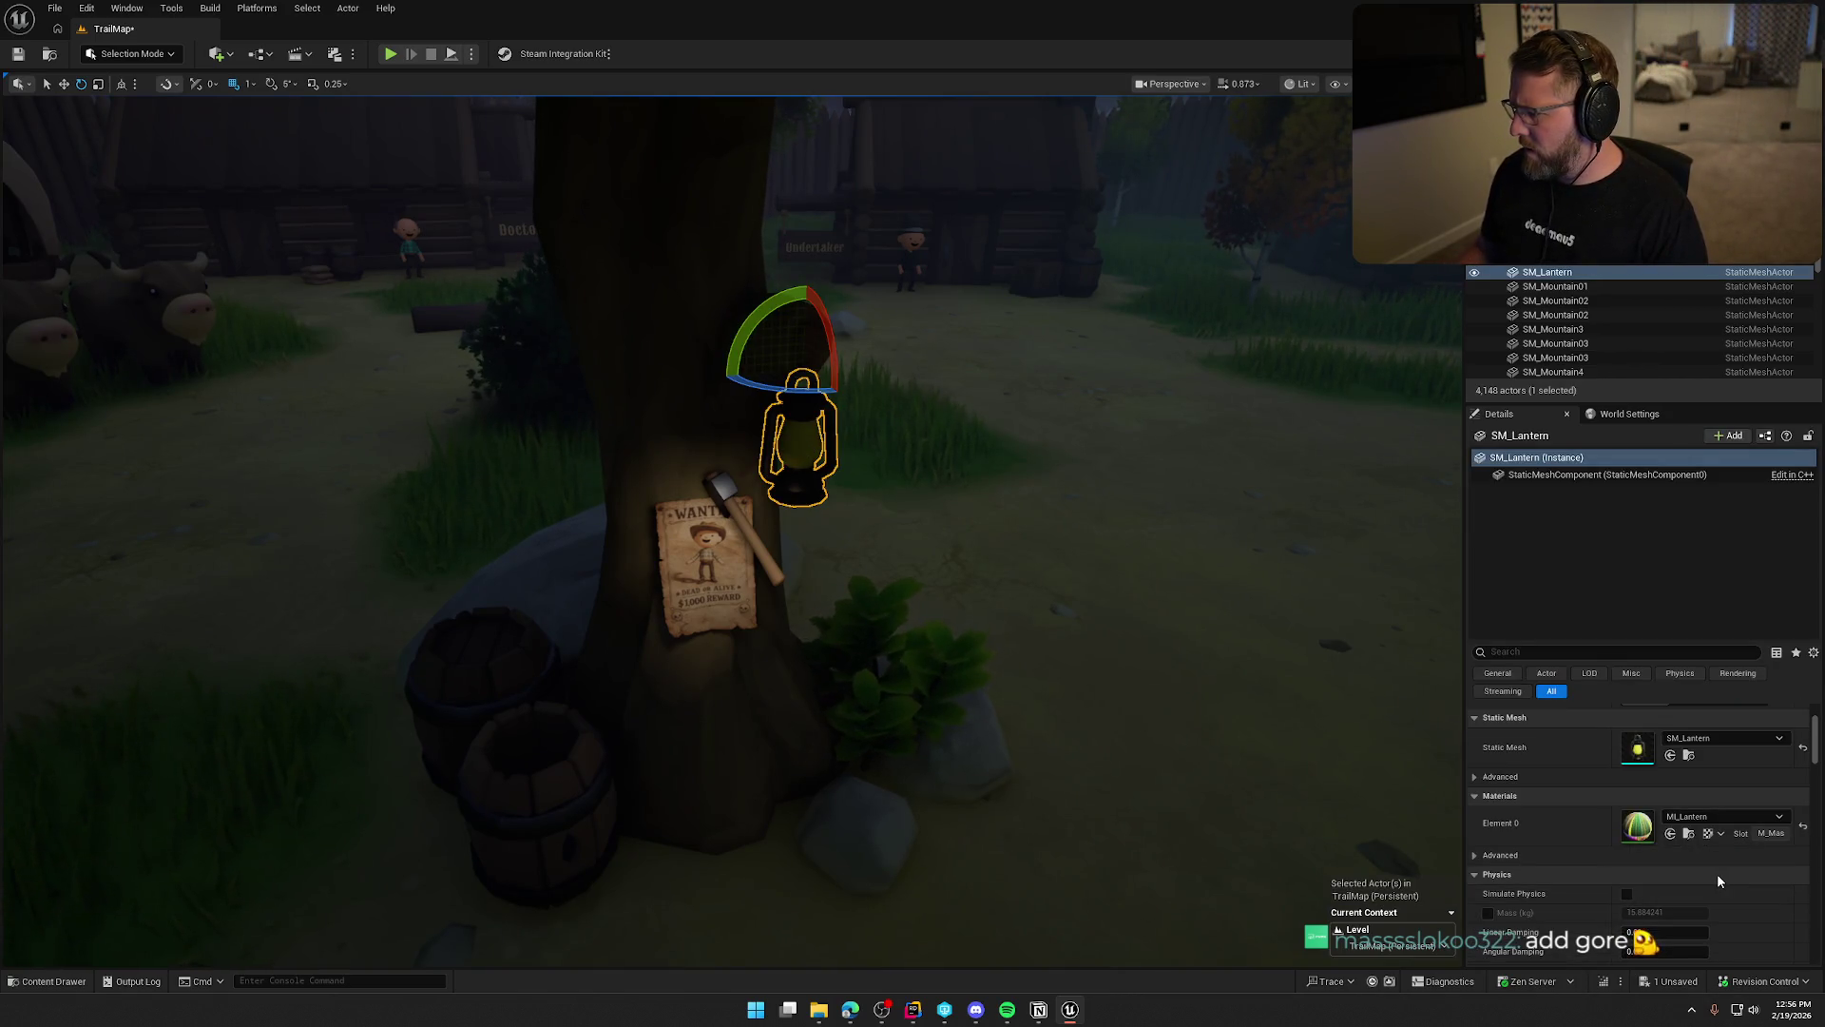
scroll(1717, 873, up, 2)
click(900, 538)
scroll(920, 523, up, 3)
scroll(920, 523, down, 4)
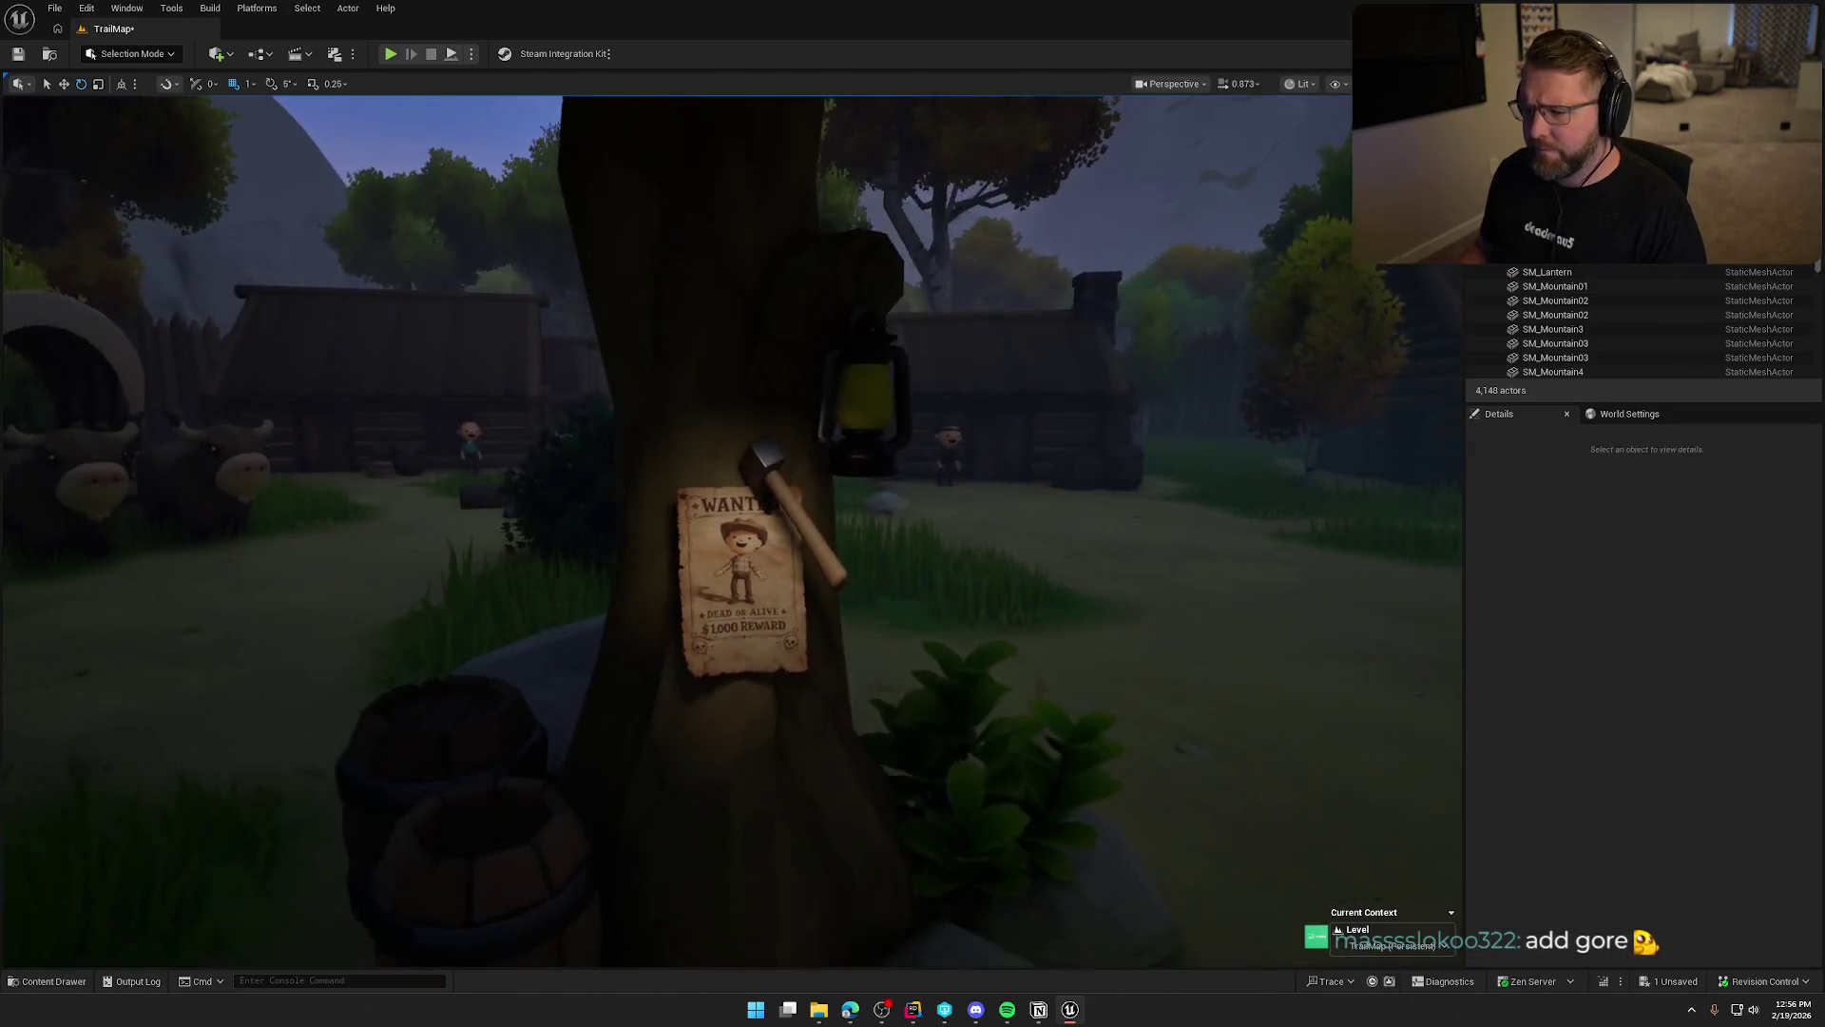
click(864, 419)
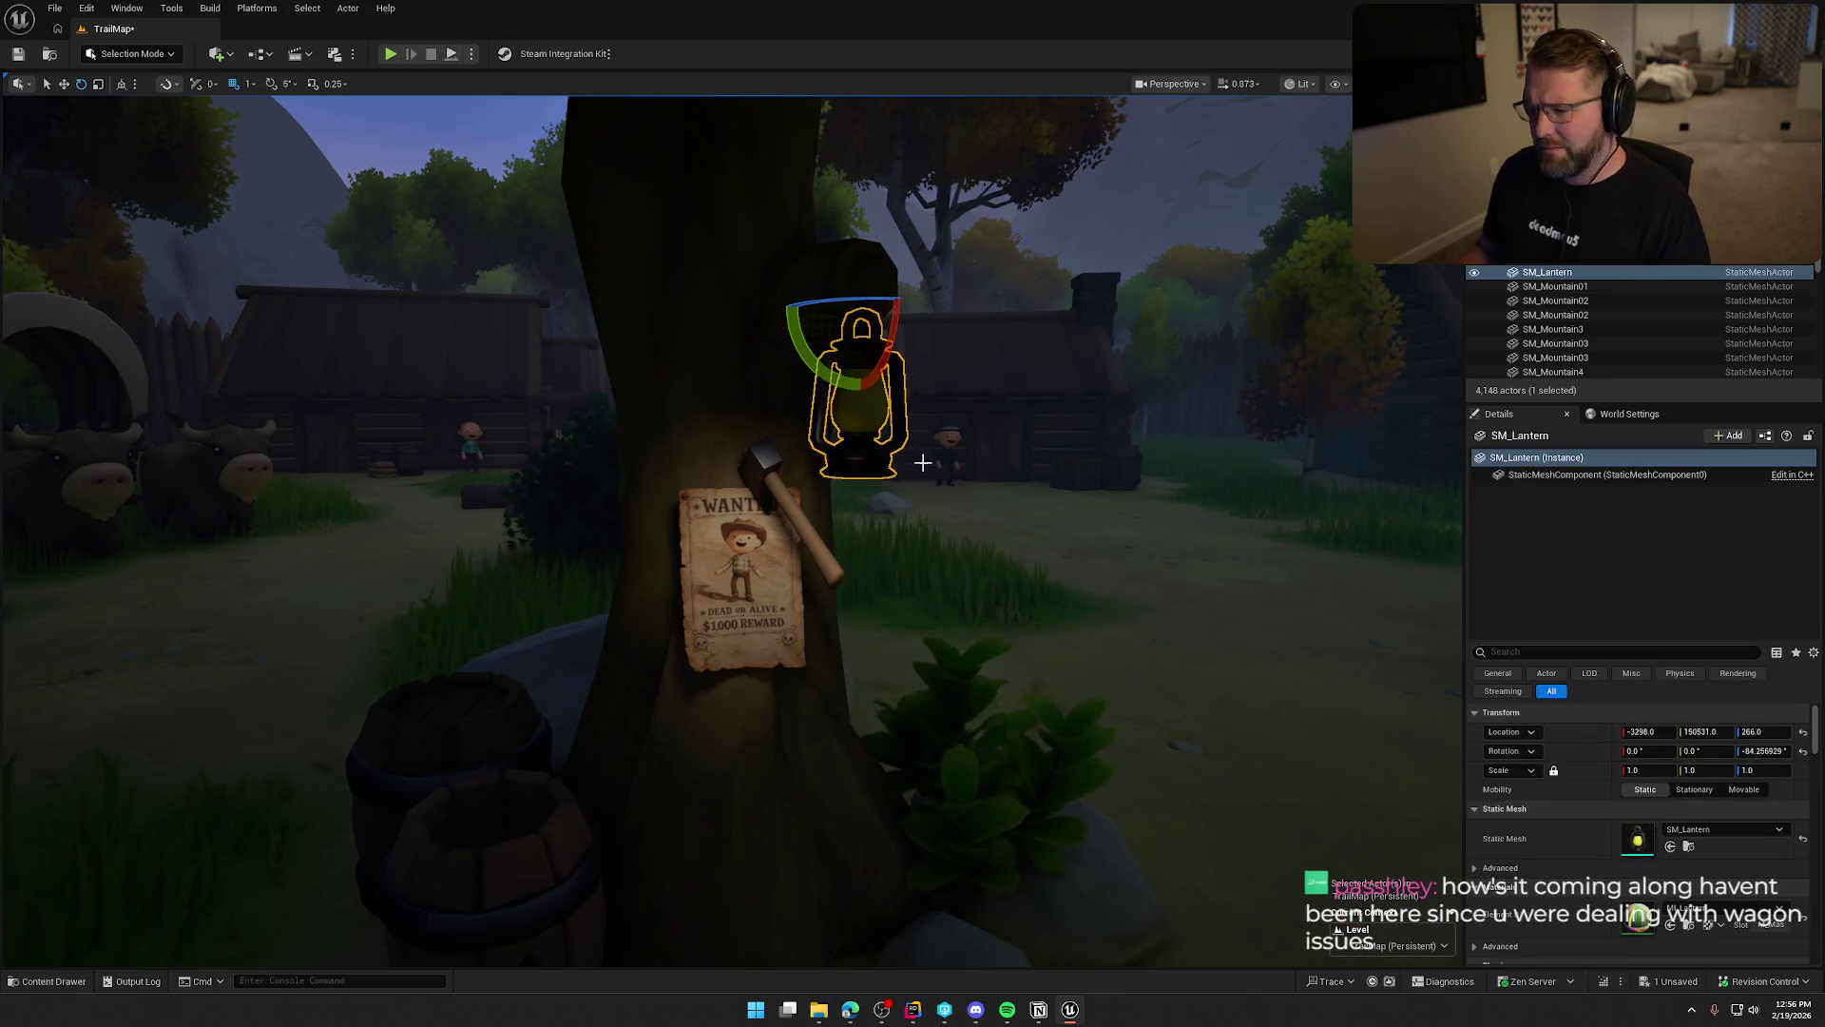
key(Delete)
scroll(932, 468, down, 3)
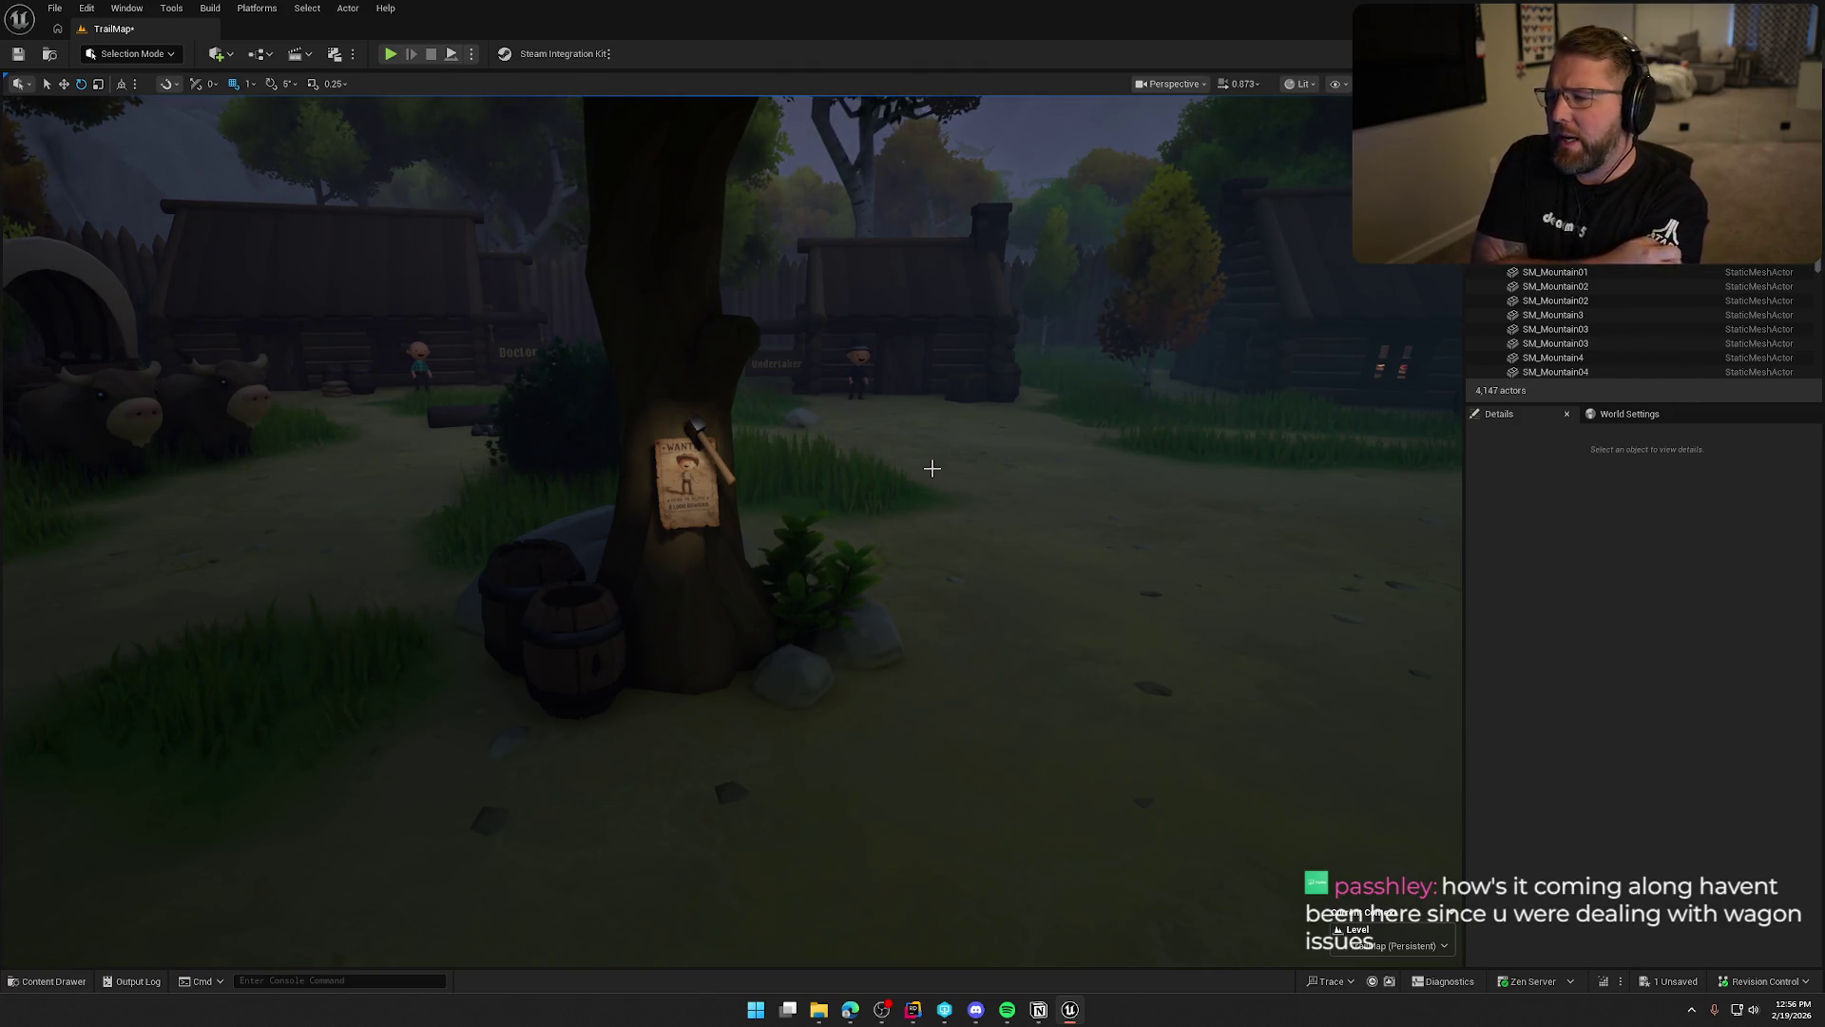
mouse_move(932, 467)
mouse_down()
mouse_move(1192, 659)
mouse_move(548, 704)
mouse_up()
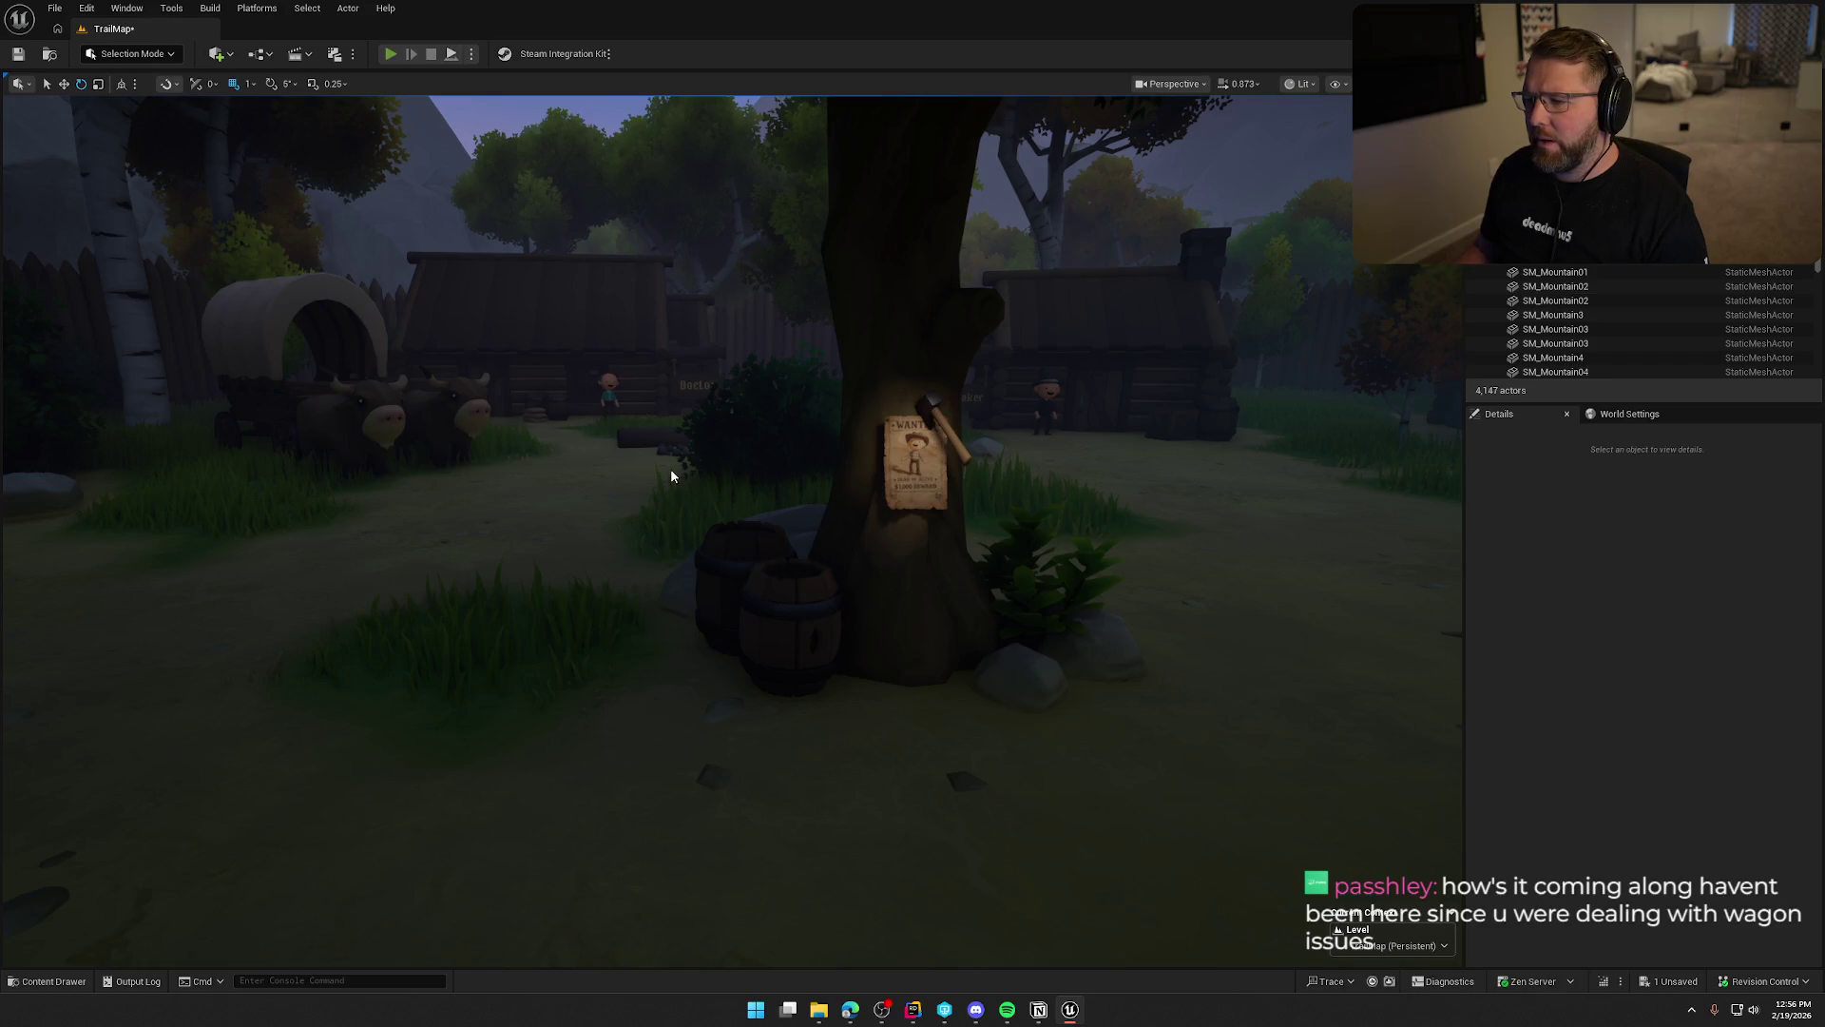
key(alt+p)
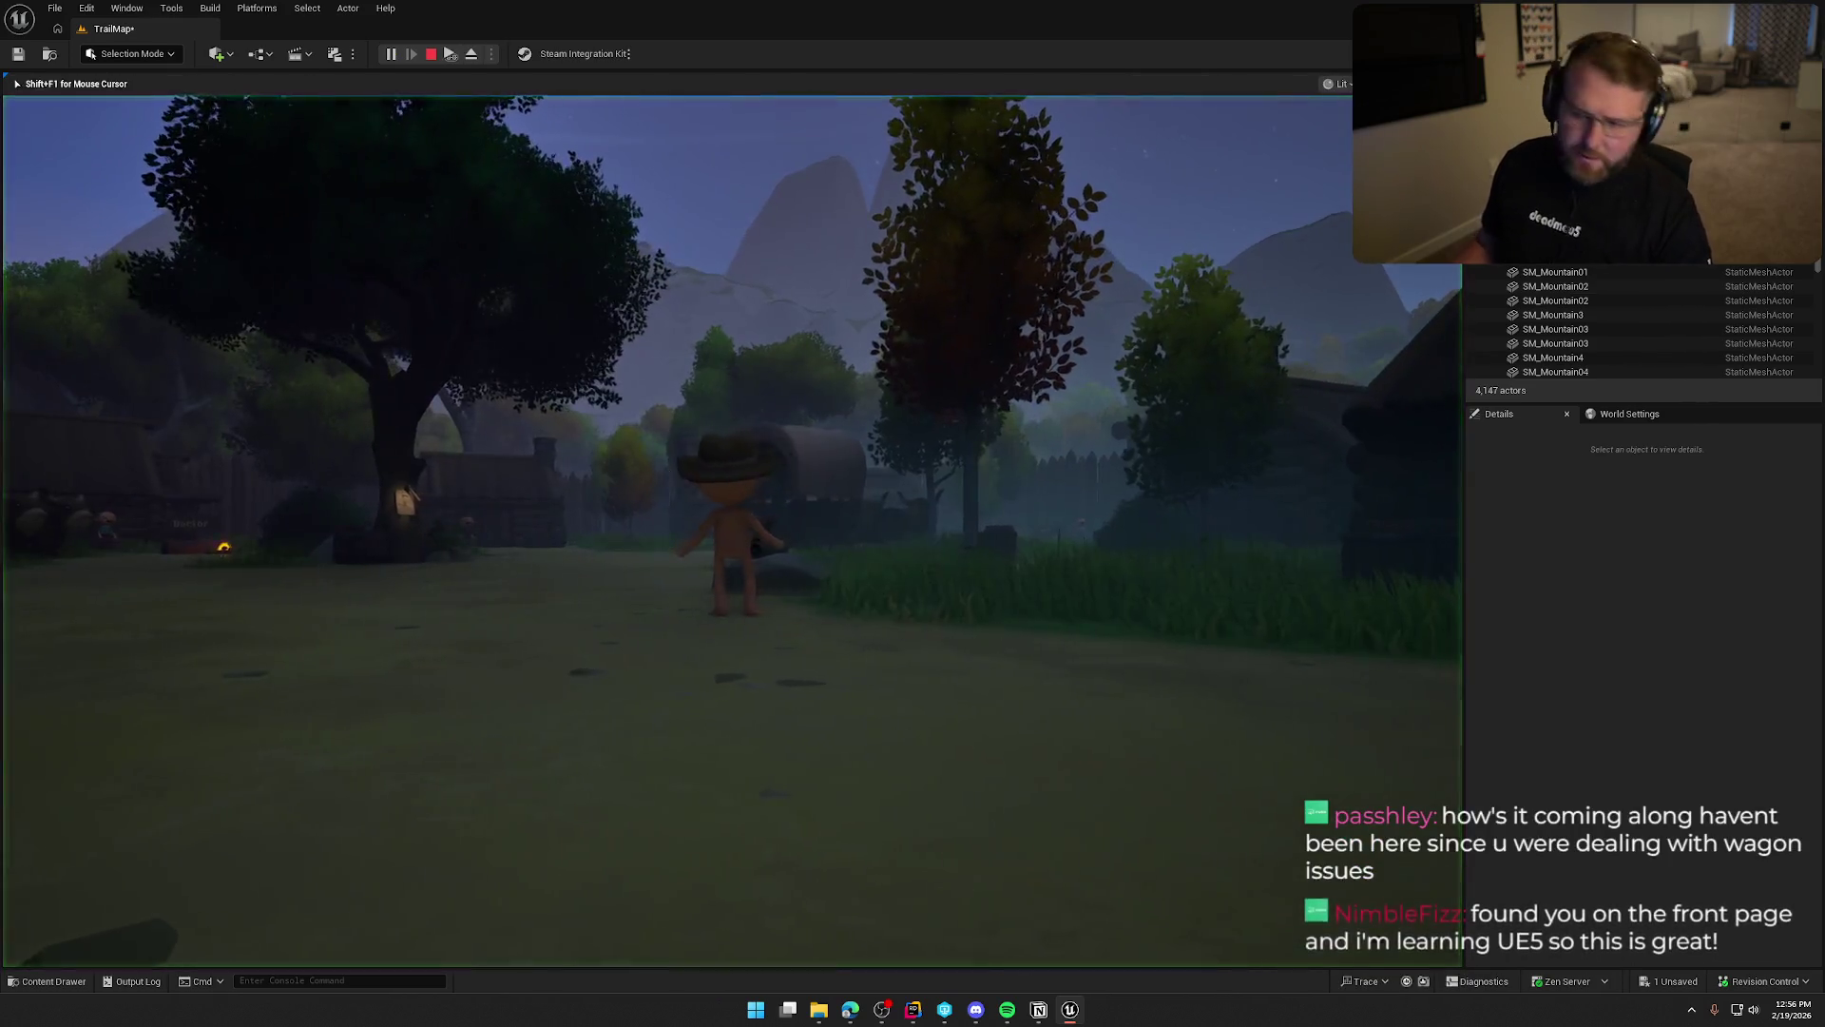
key(shift+w)
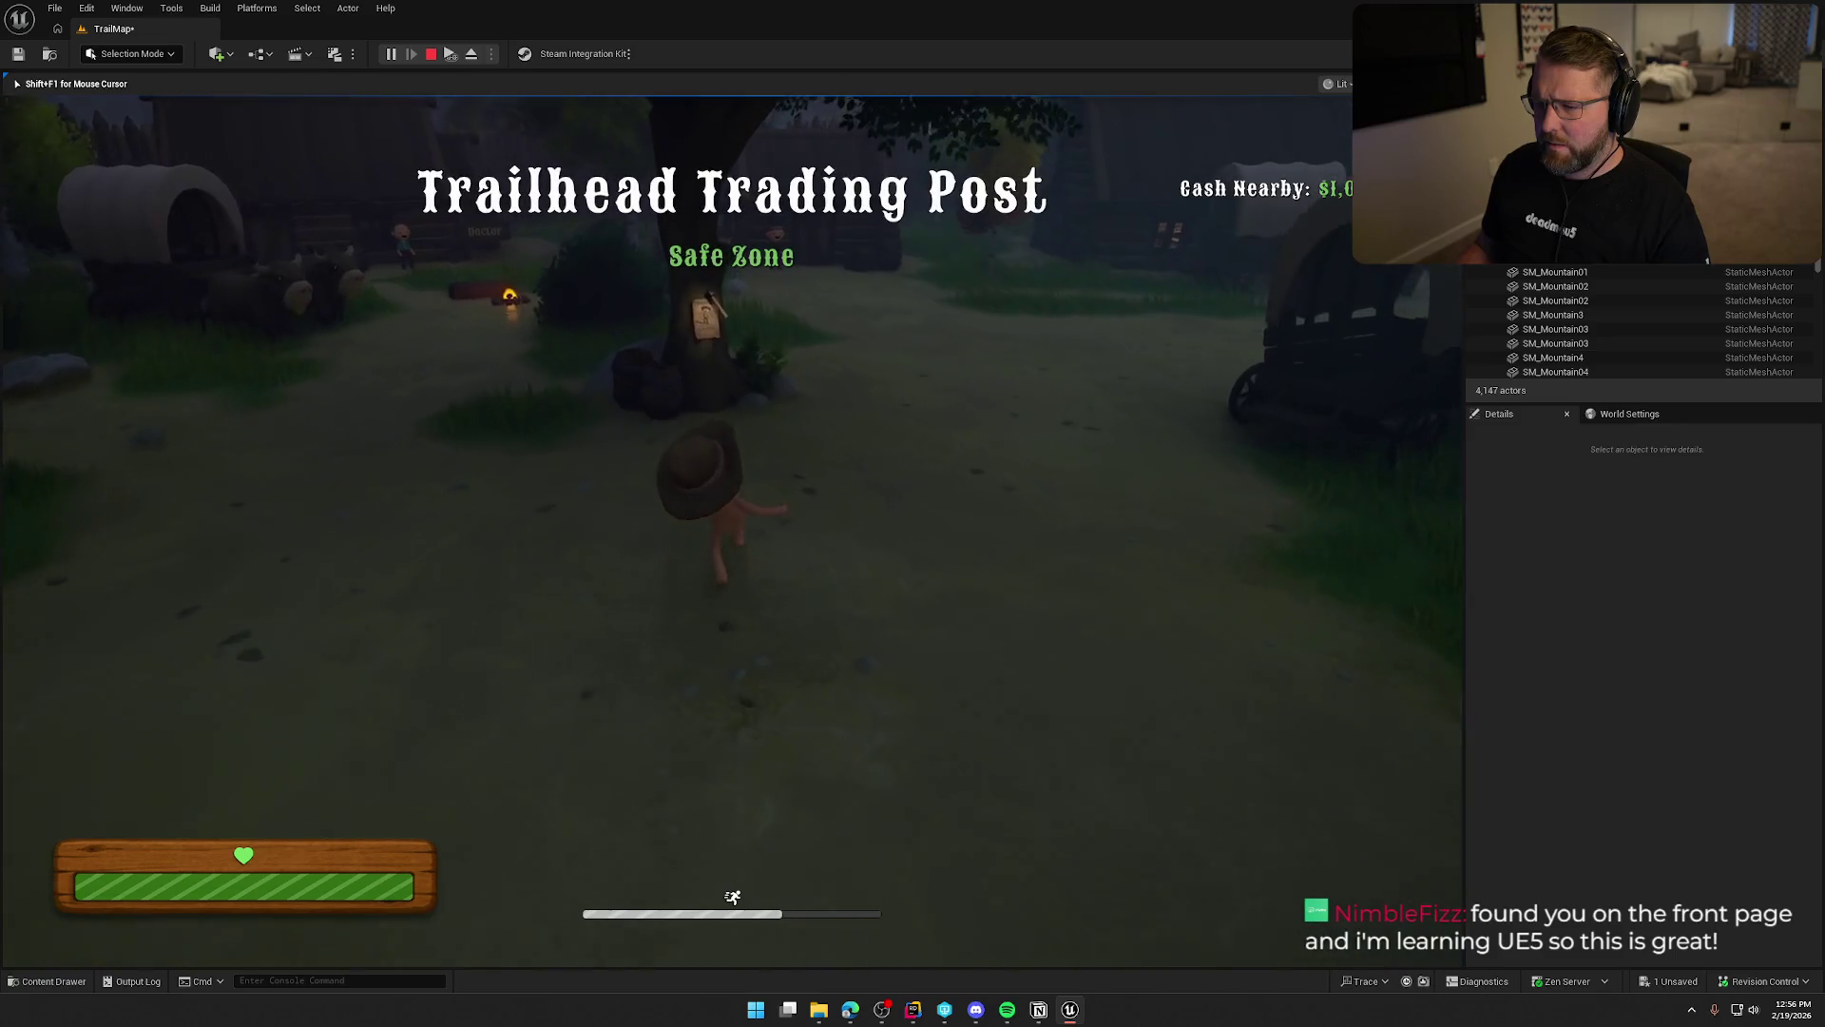
key(s)
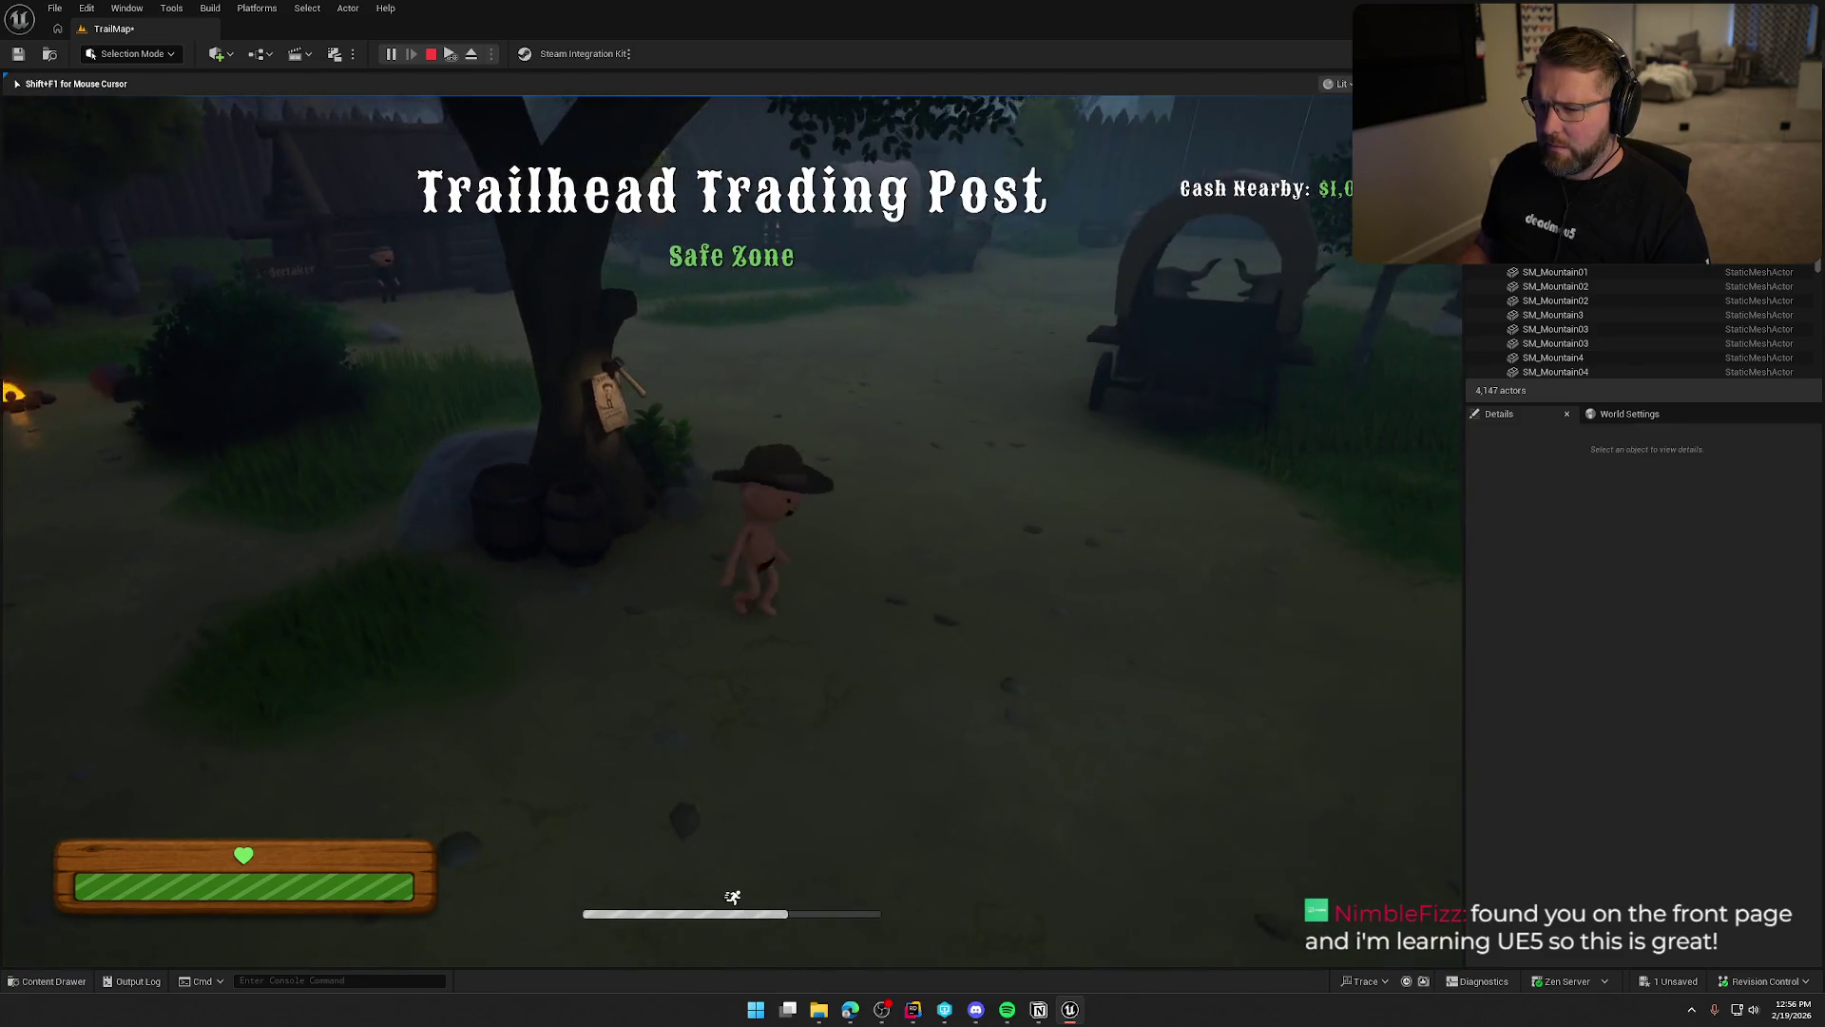
key(w)
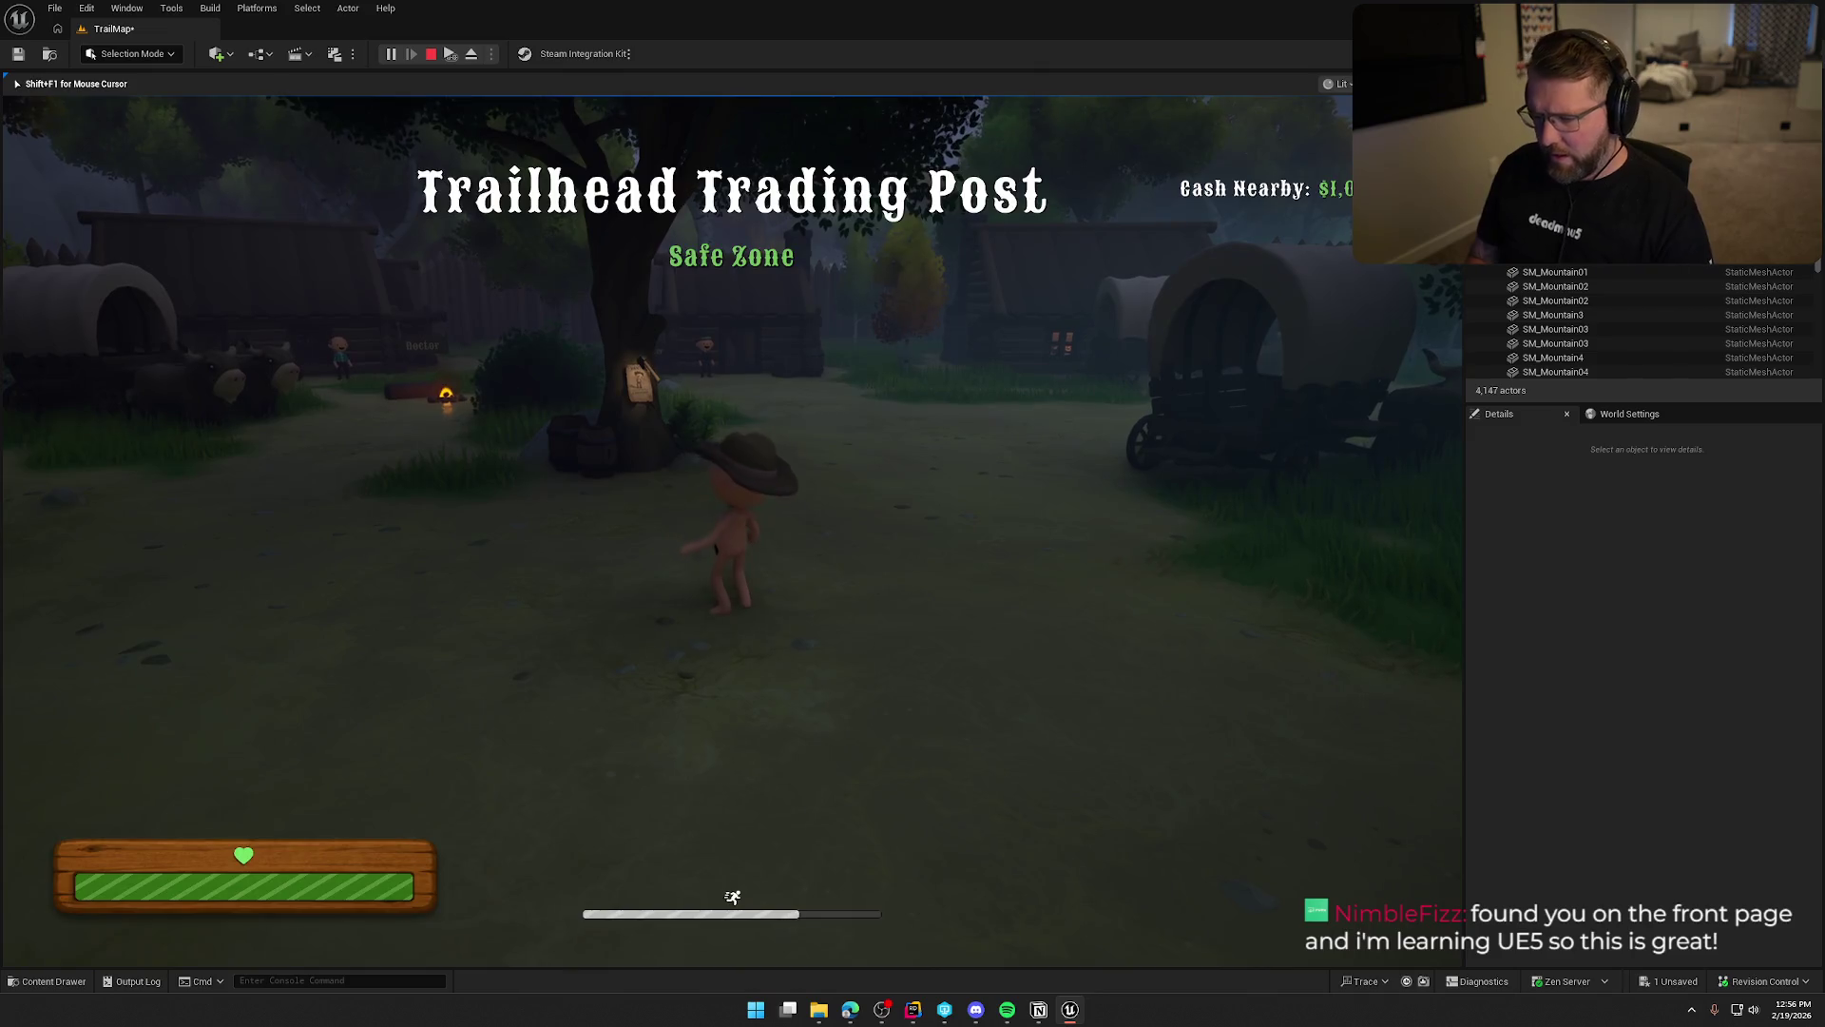
key(Escape)
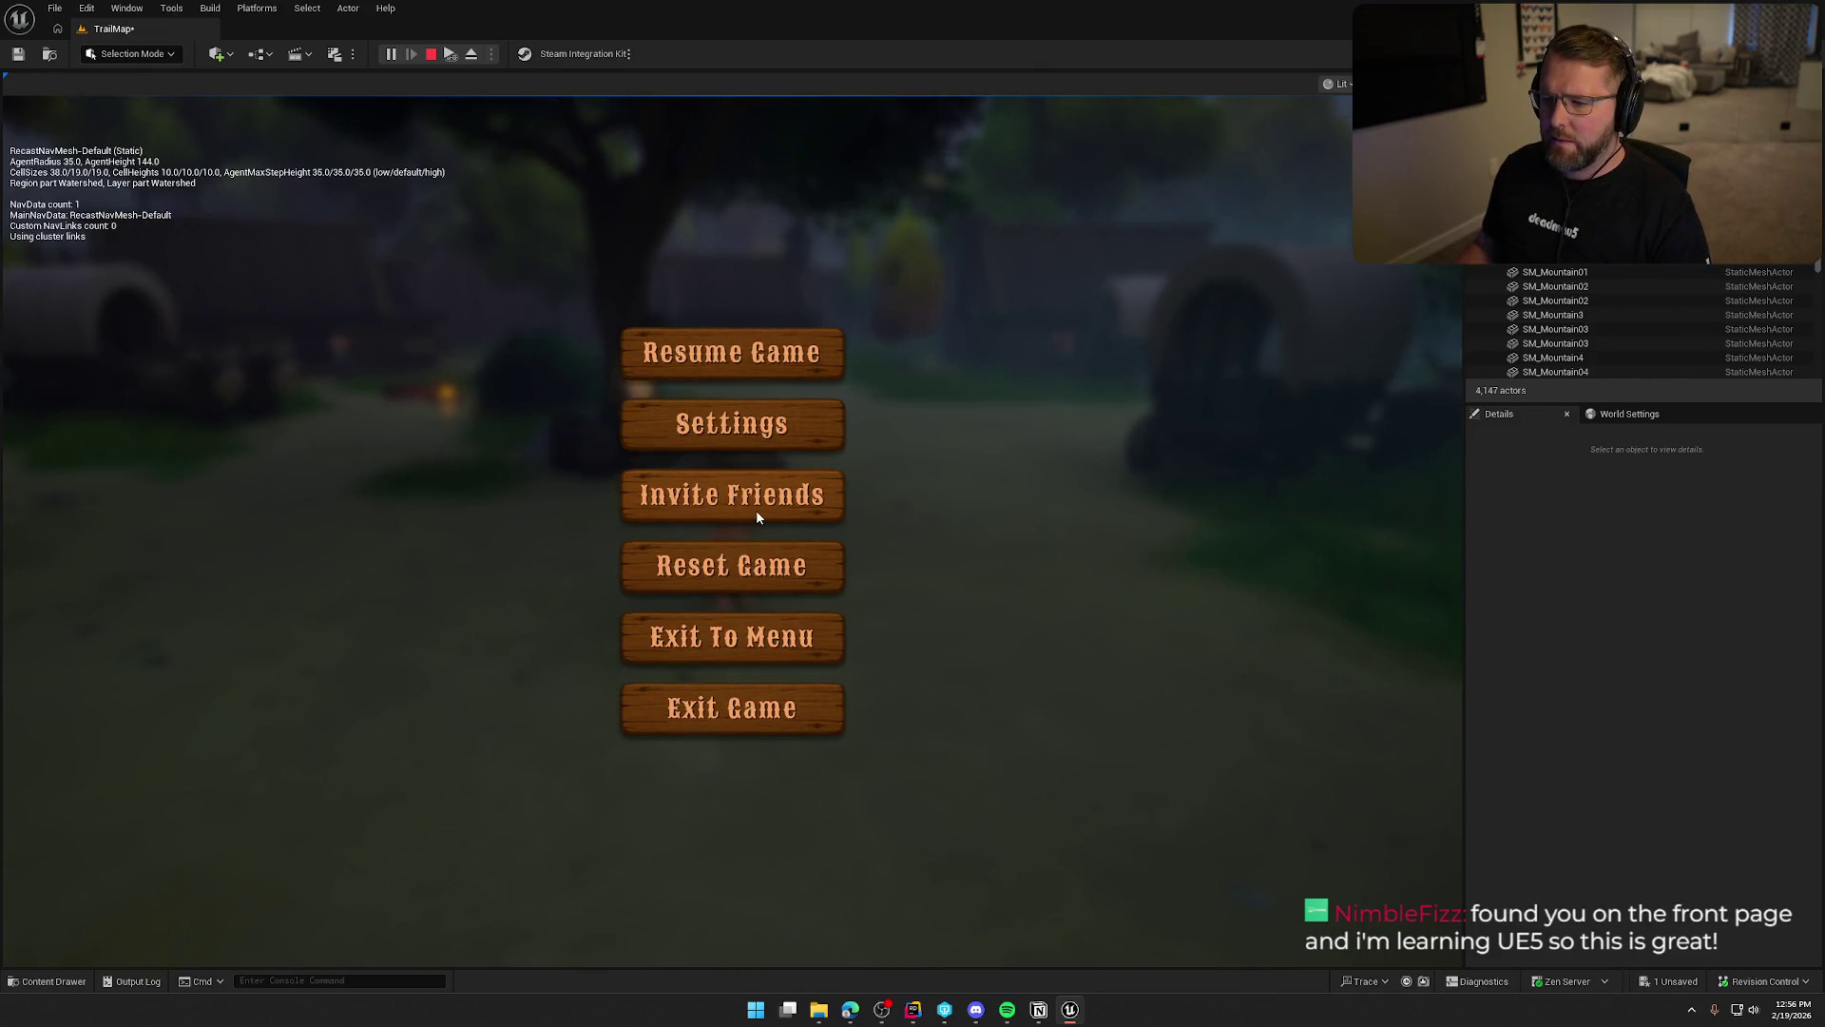
key(Escape)
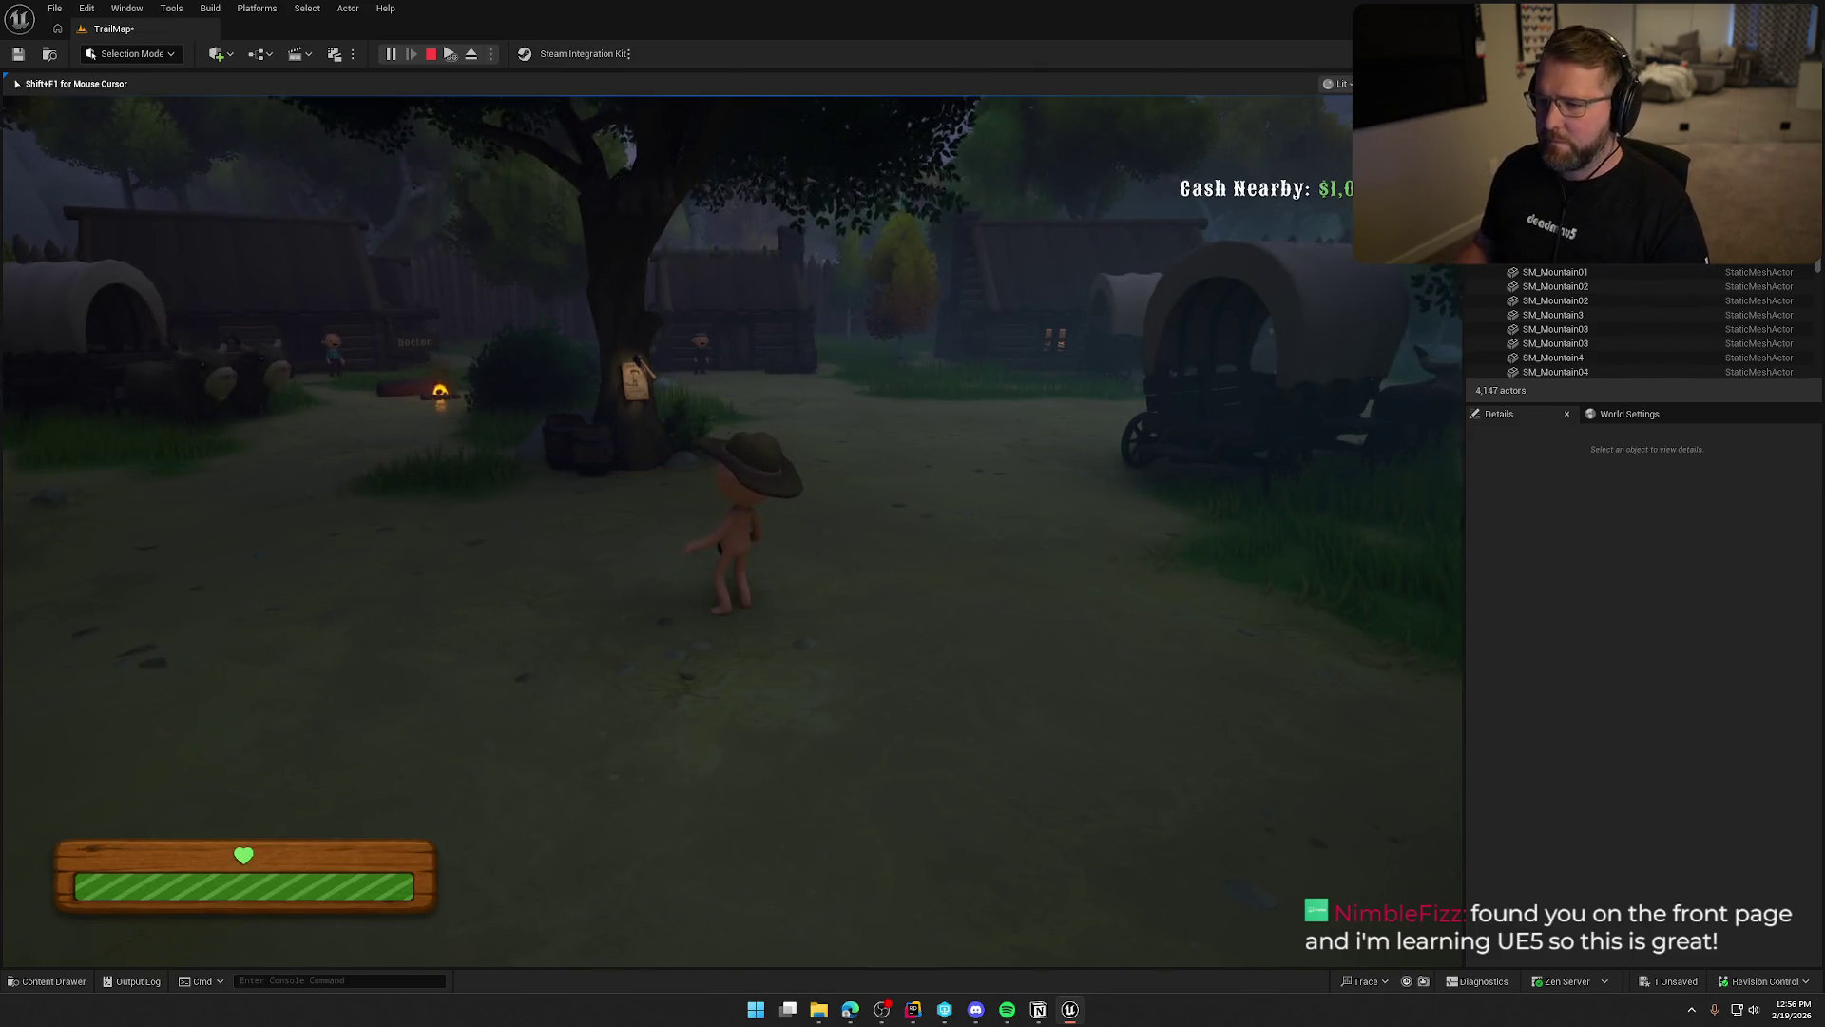
key(shift+w)
key(shift+w)
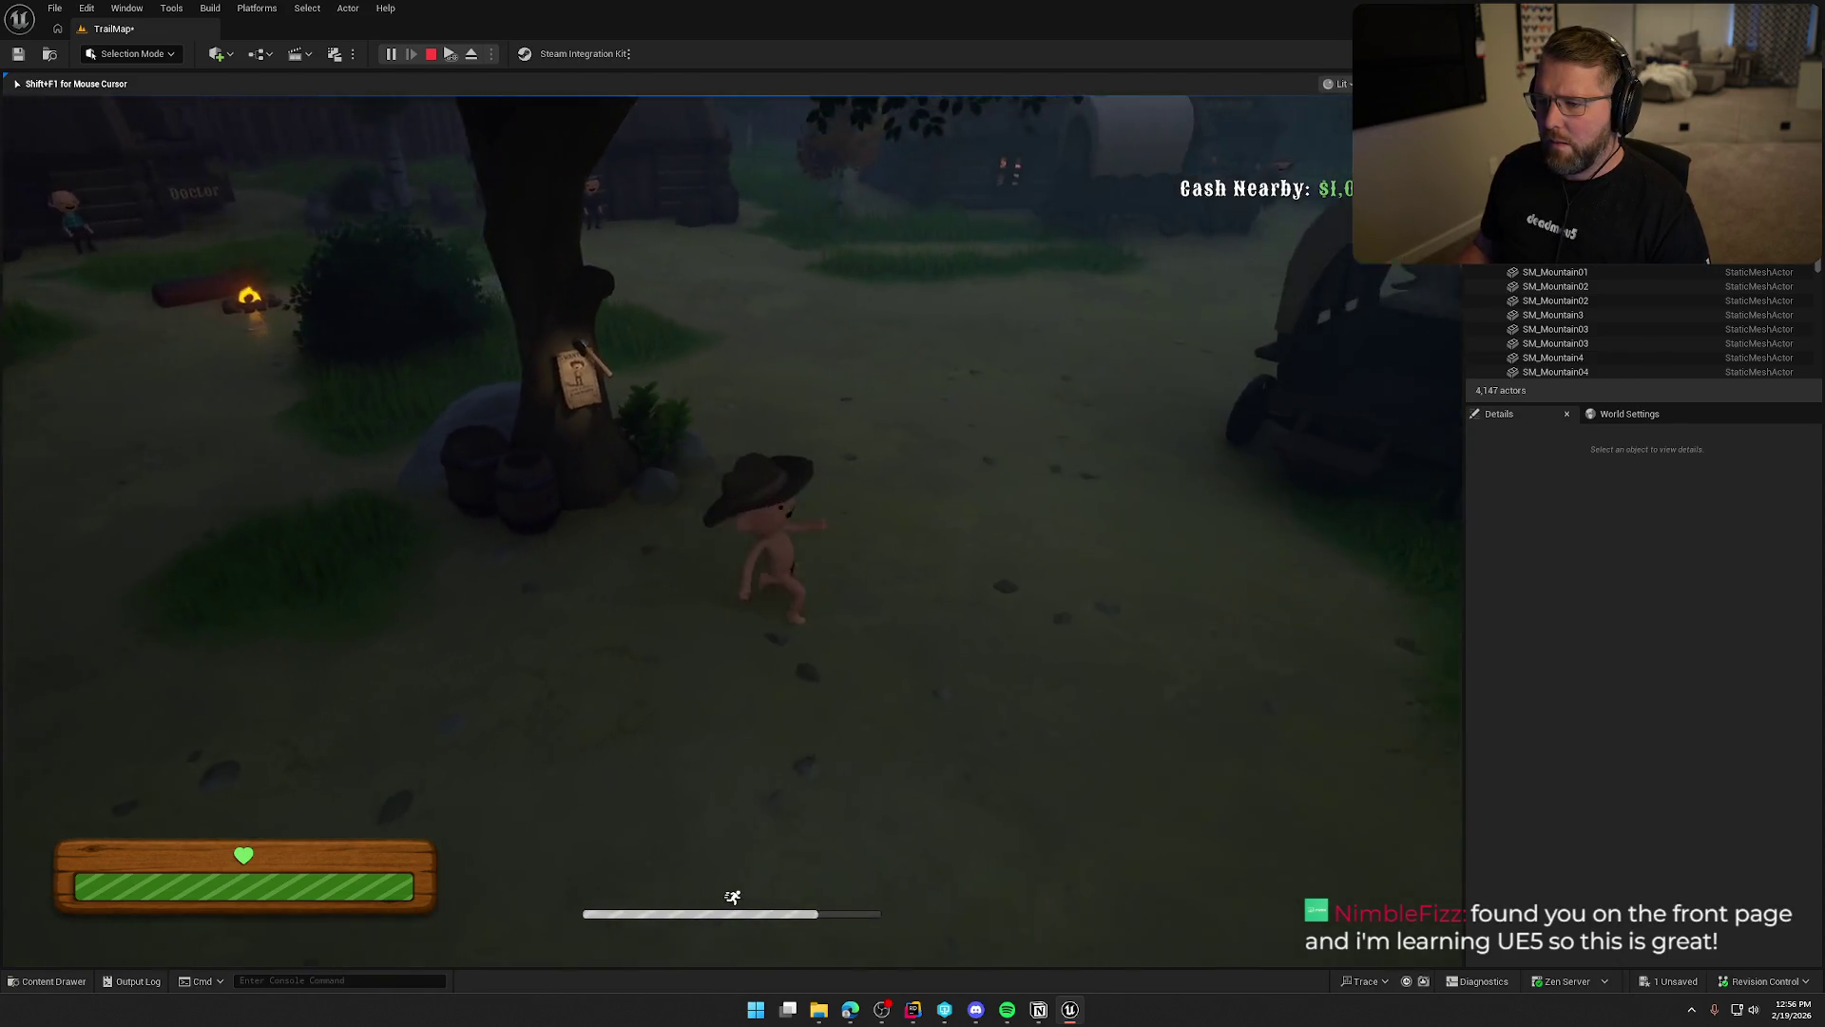
key(shift+w)
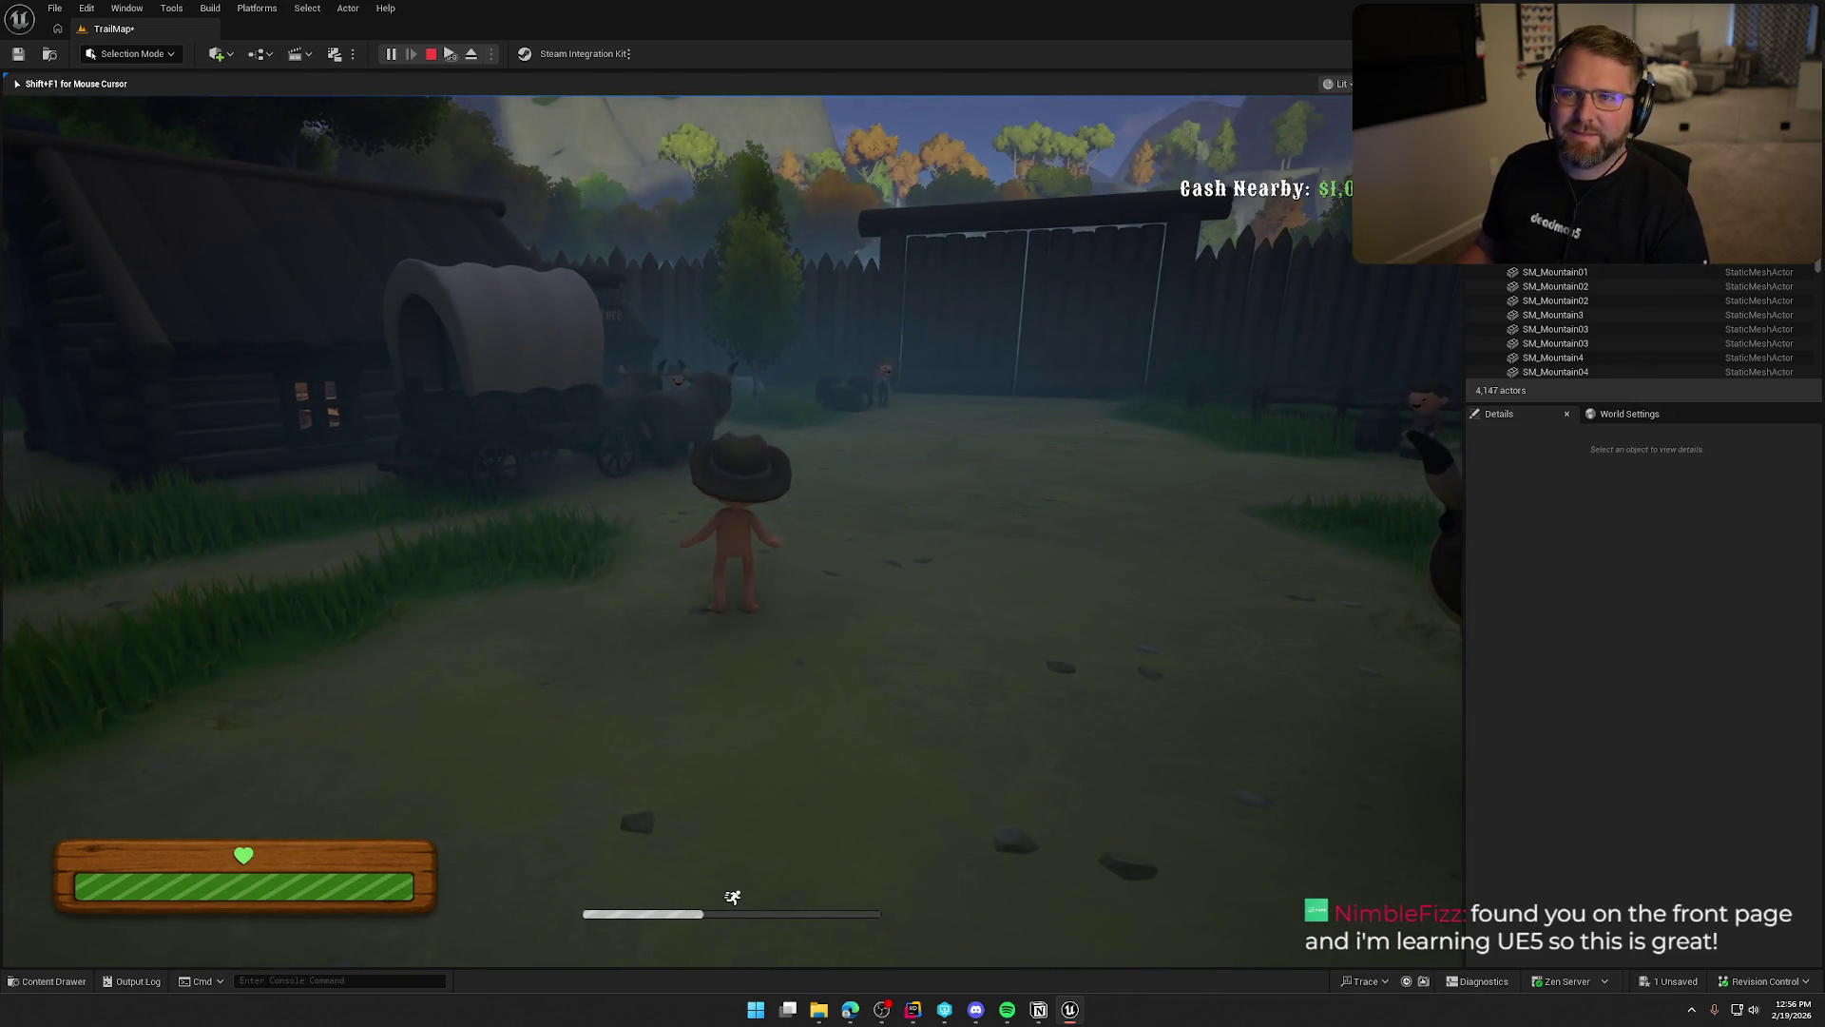
key(Escape)
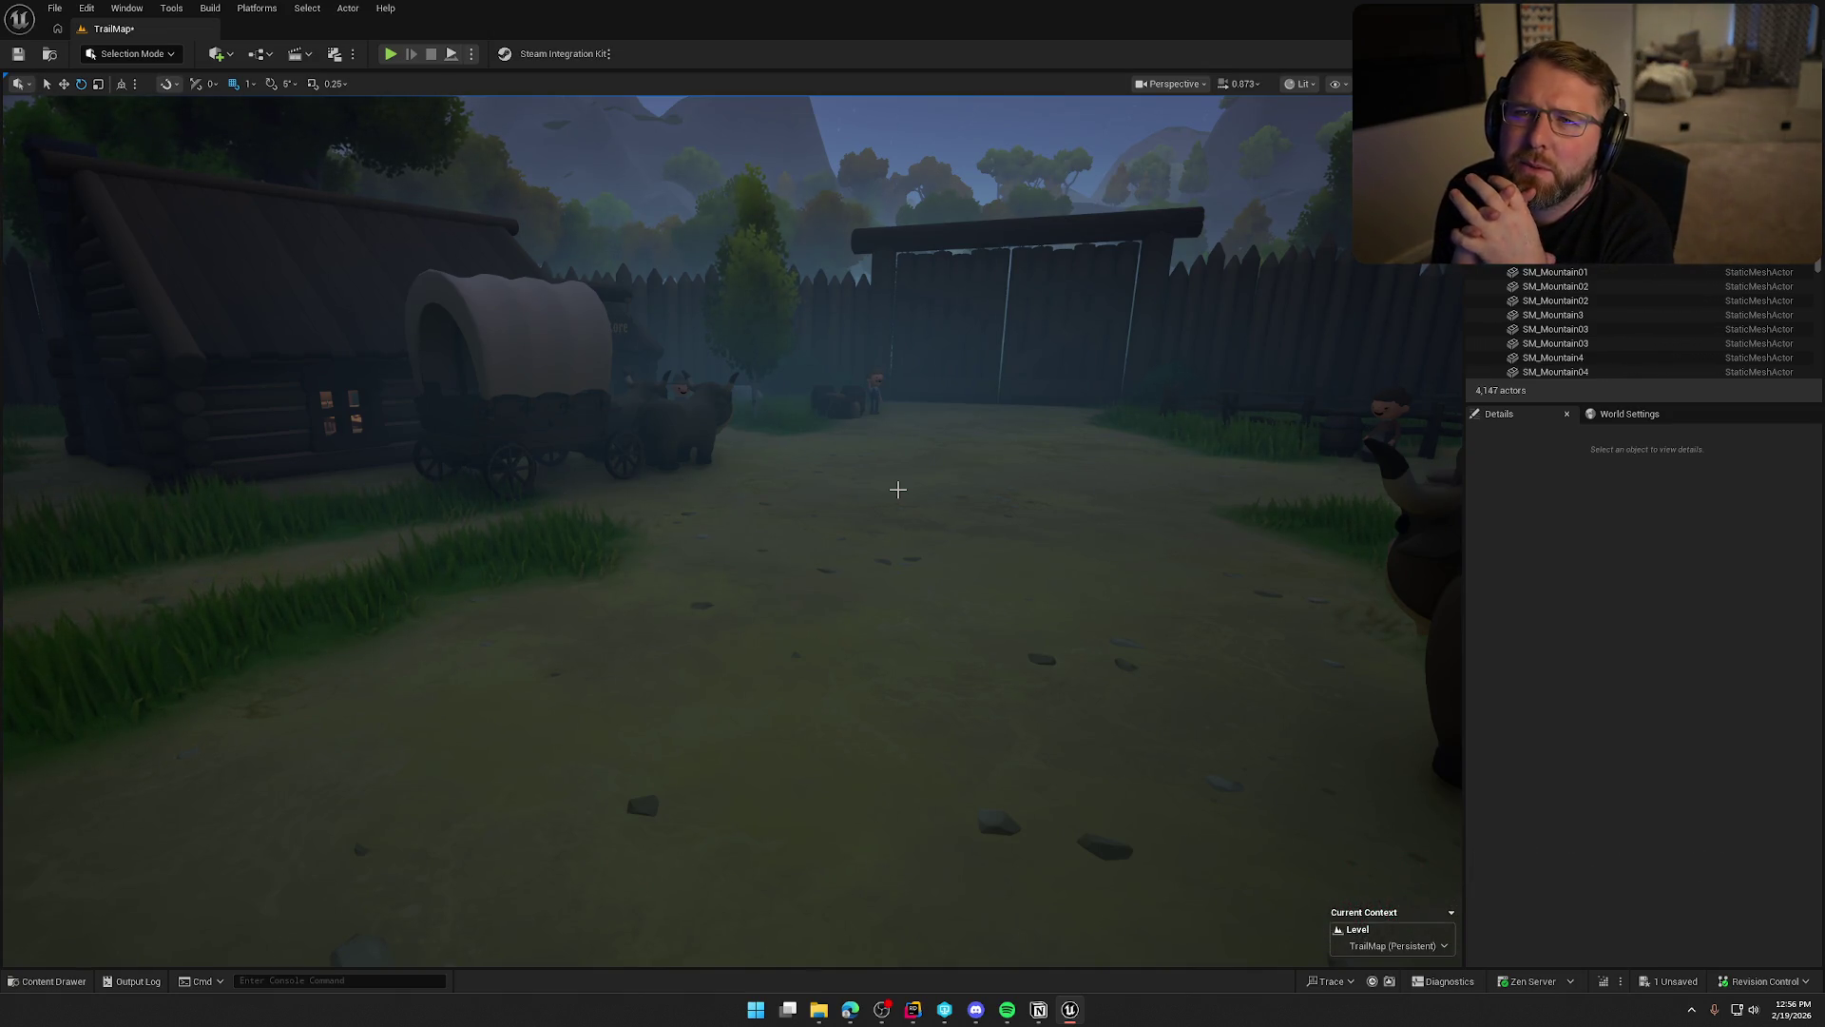
Fly the camera up above the yard toward the snowy mountain wagon site.
mouse_move(898, 488)
mouse_down()
mouse_move(855, 495)
mouse_move(836, 532)
mouse_move(855, 552)
mouse_up()
scroll(732, 532, down, 5)
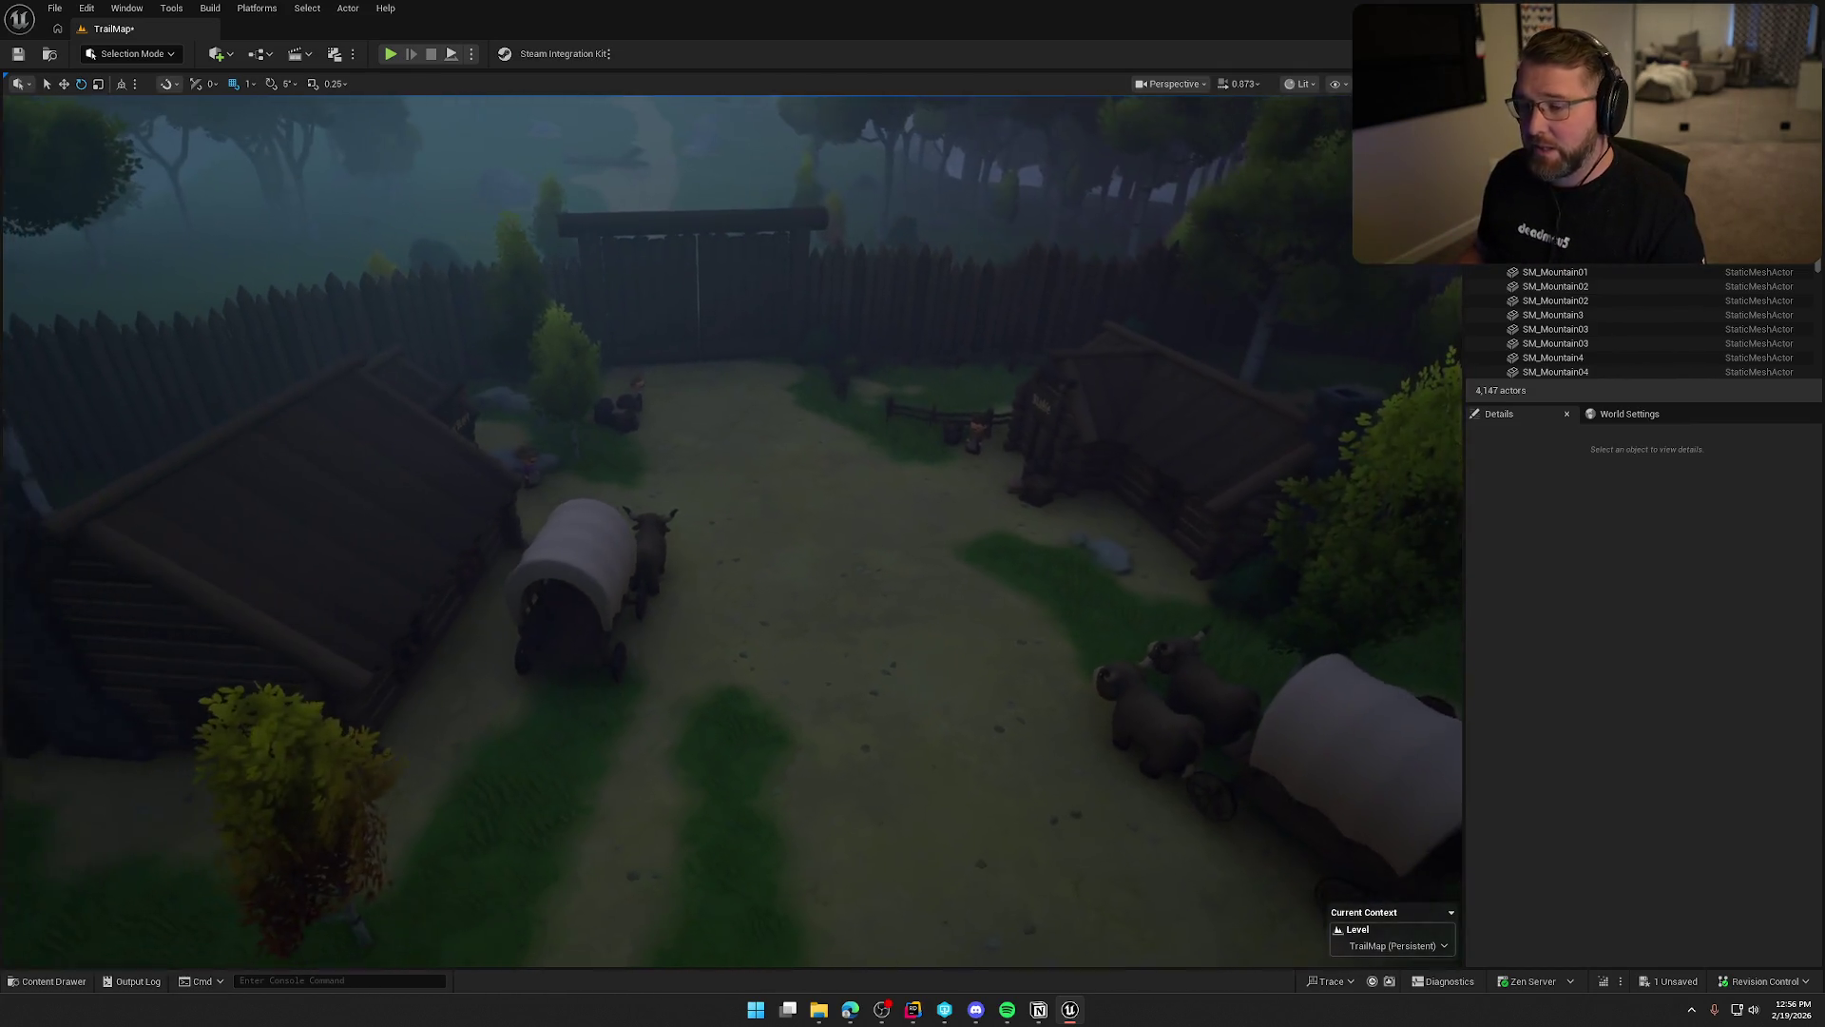
scroll(871, 513, down, 10)
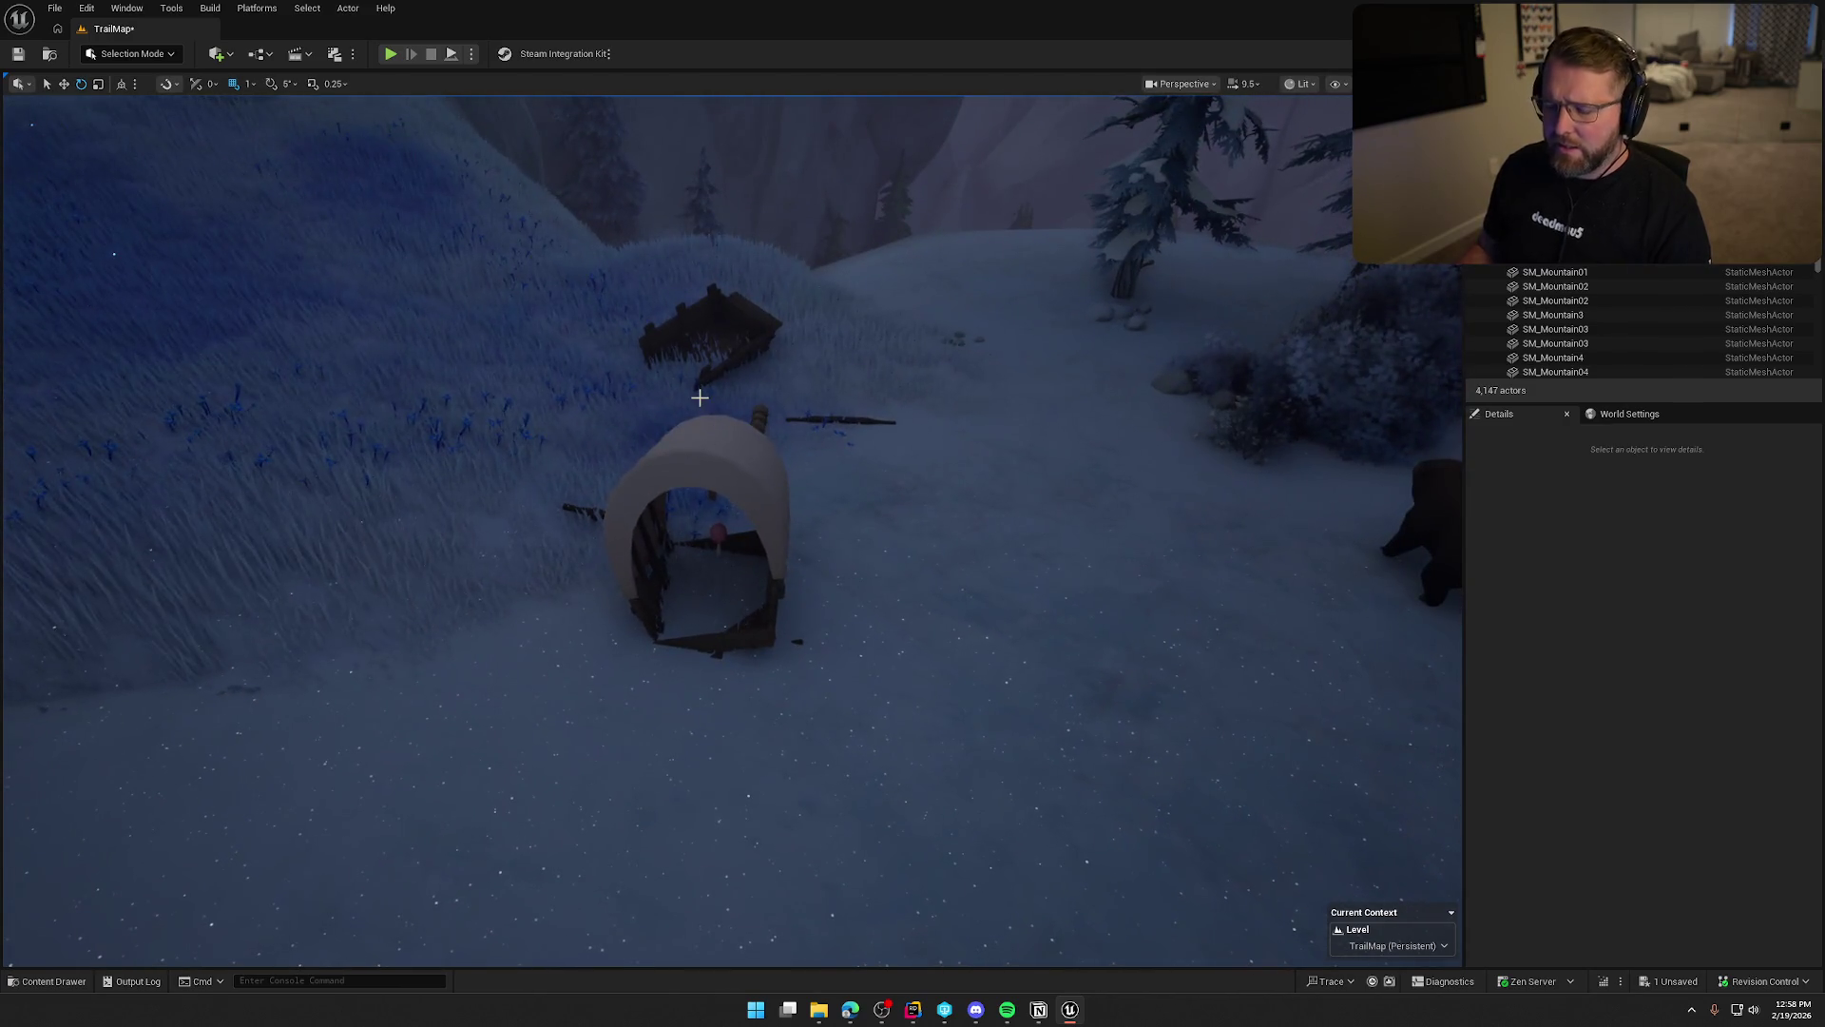
Toggle Game View with G to briefly show the editor helpers and Mountain area label.
key(g)
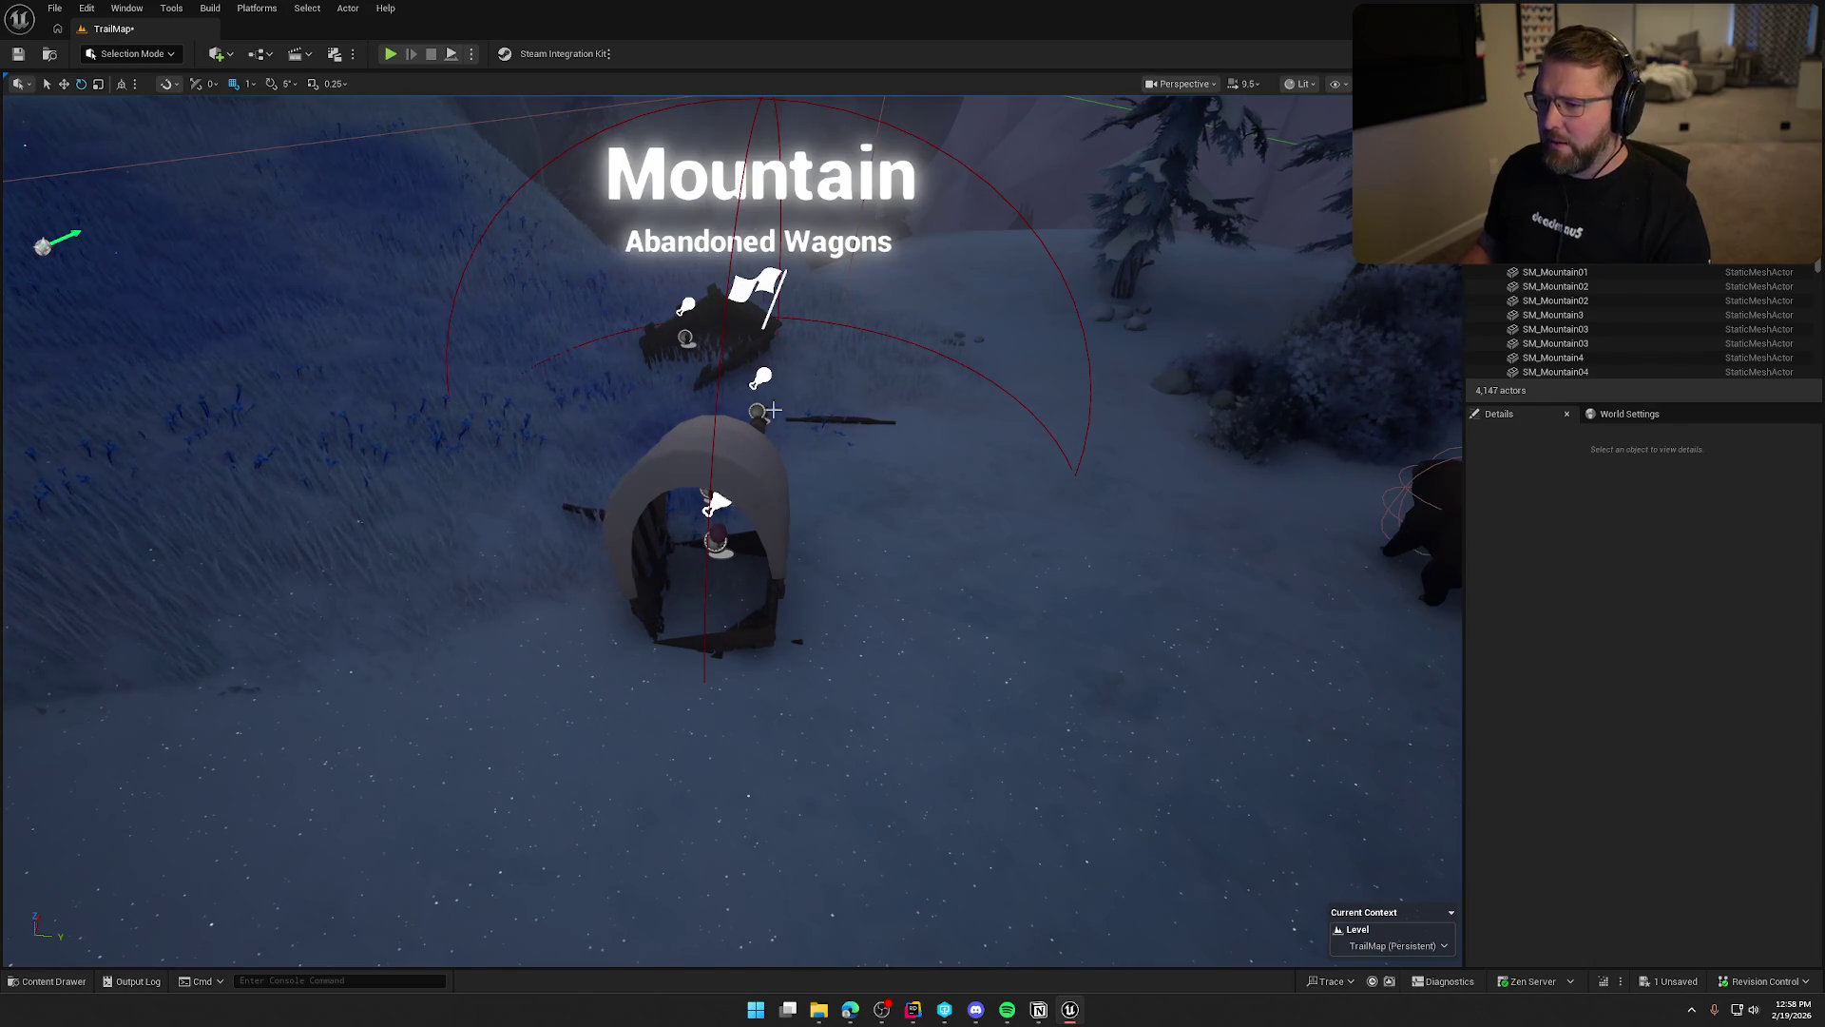
key(g)
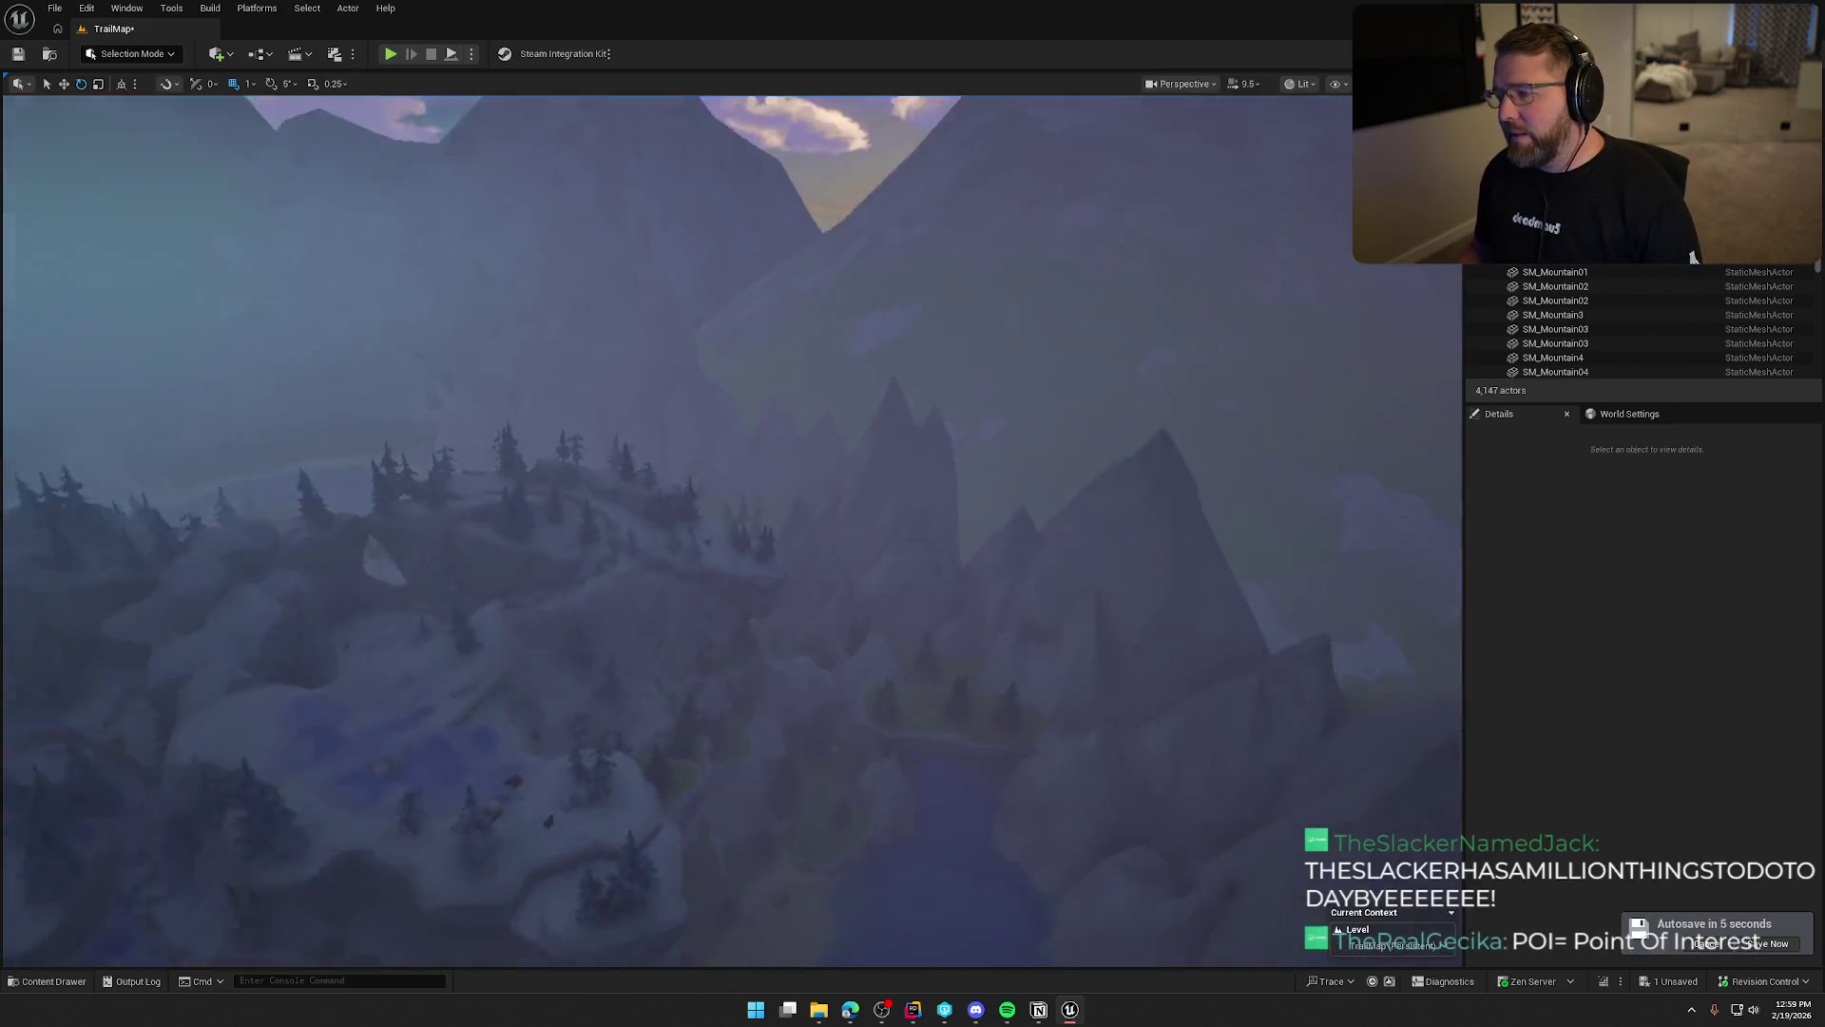
Fly the view down from the mountains to the village yard in front of the General Store.
mouse_move(855, 407)
mouse_down()
mouse_move(855, 323)
mouse_move(856, 456)
mouse_move(856, 309)
mouse_move(949, 472)
mouse_up()
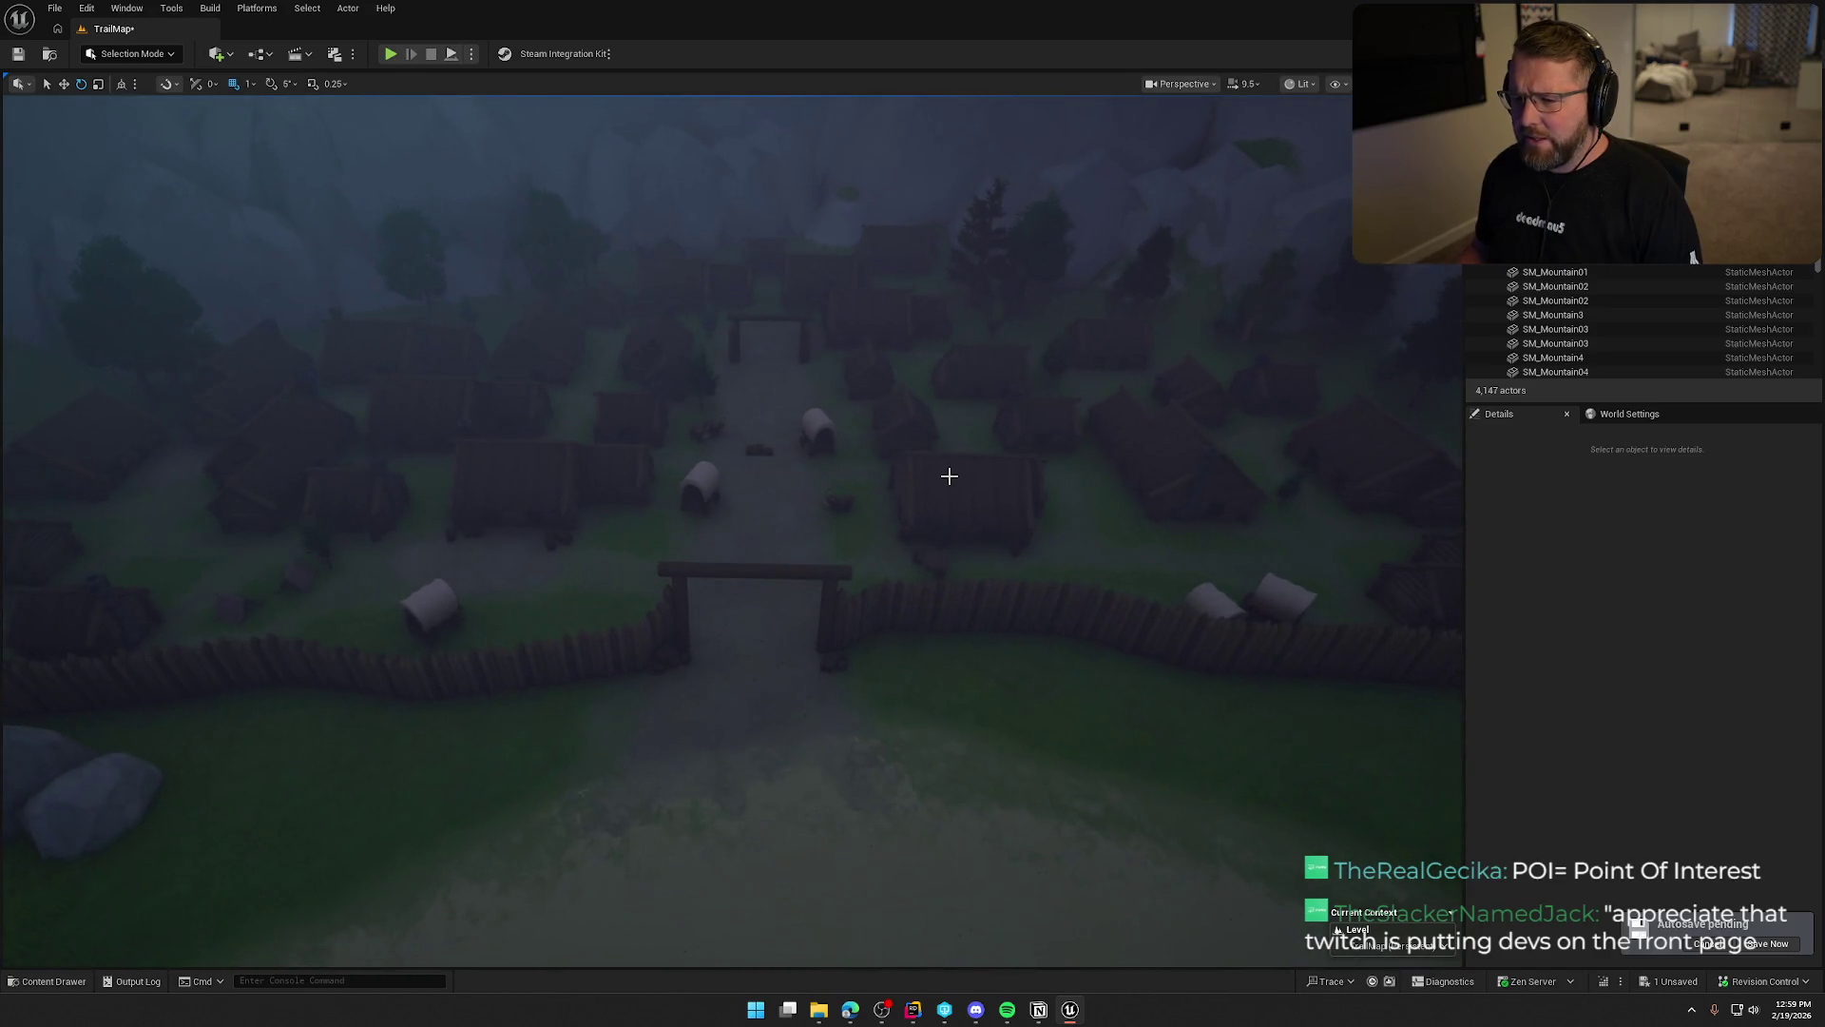
drag(856, 778, 855, 722)
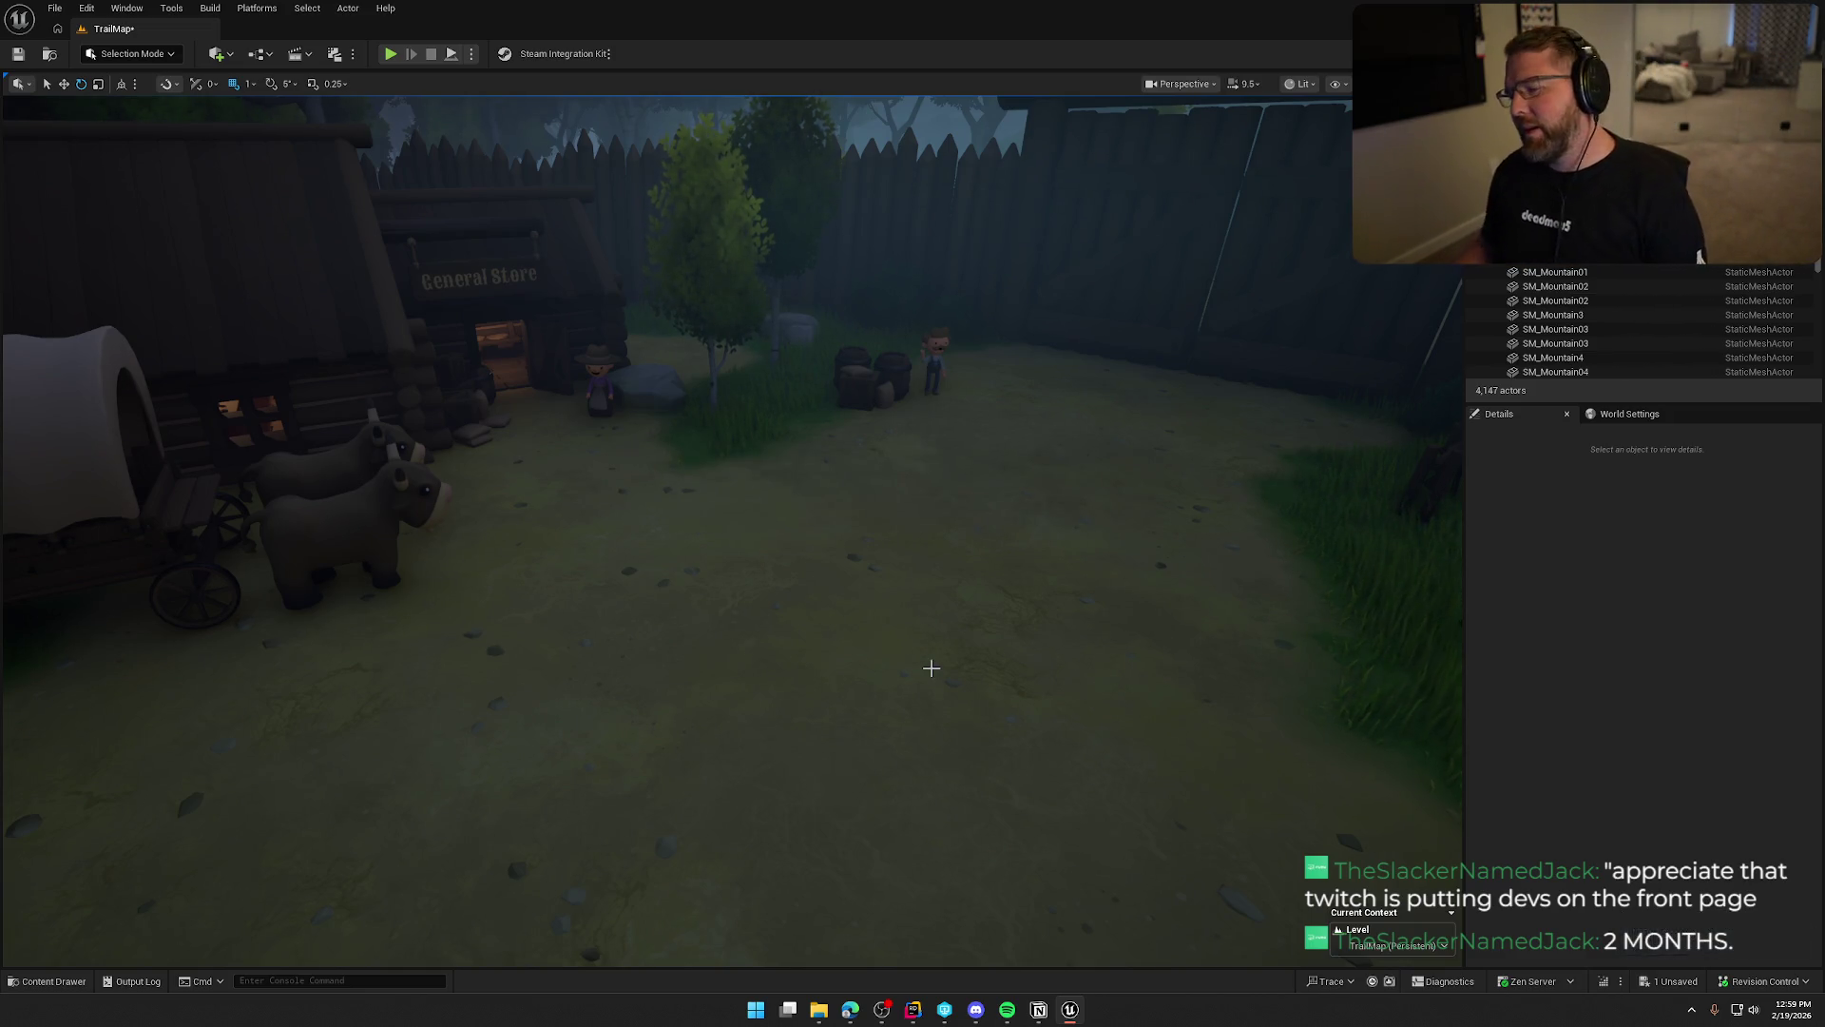
scroll(931, 669, down, 5)
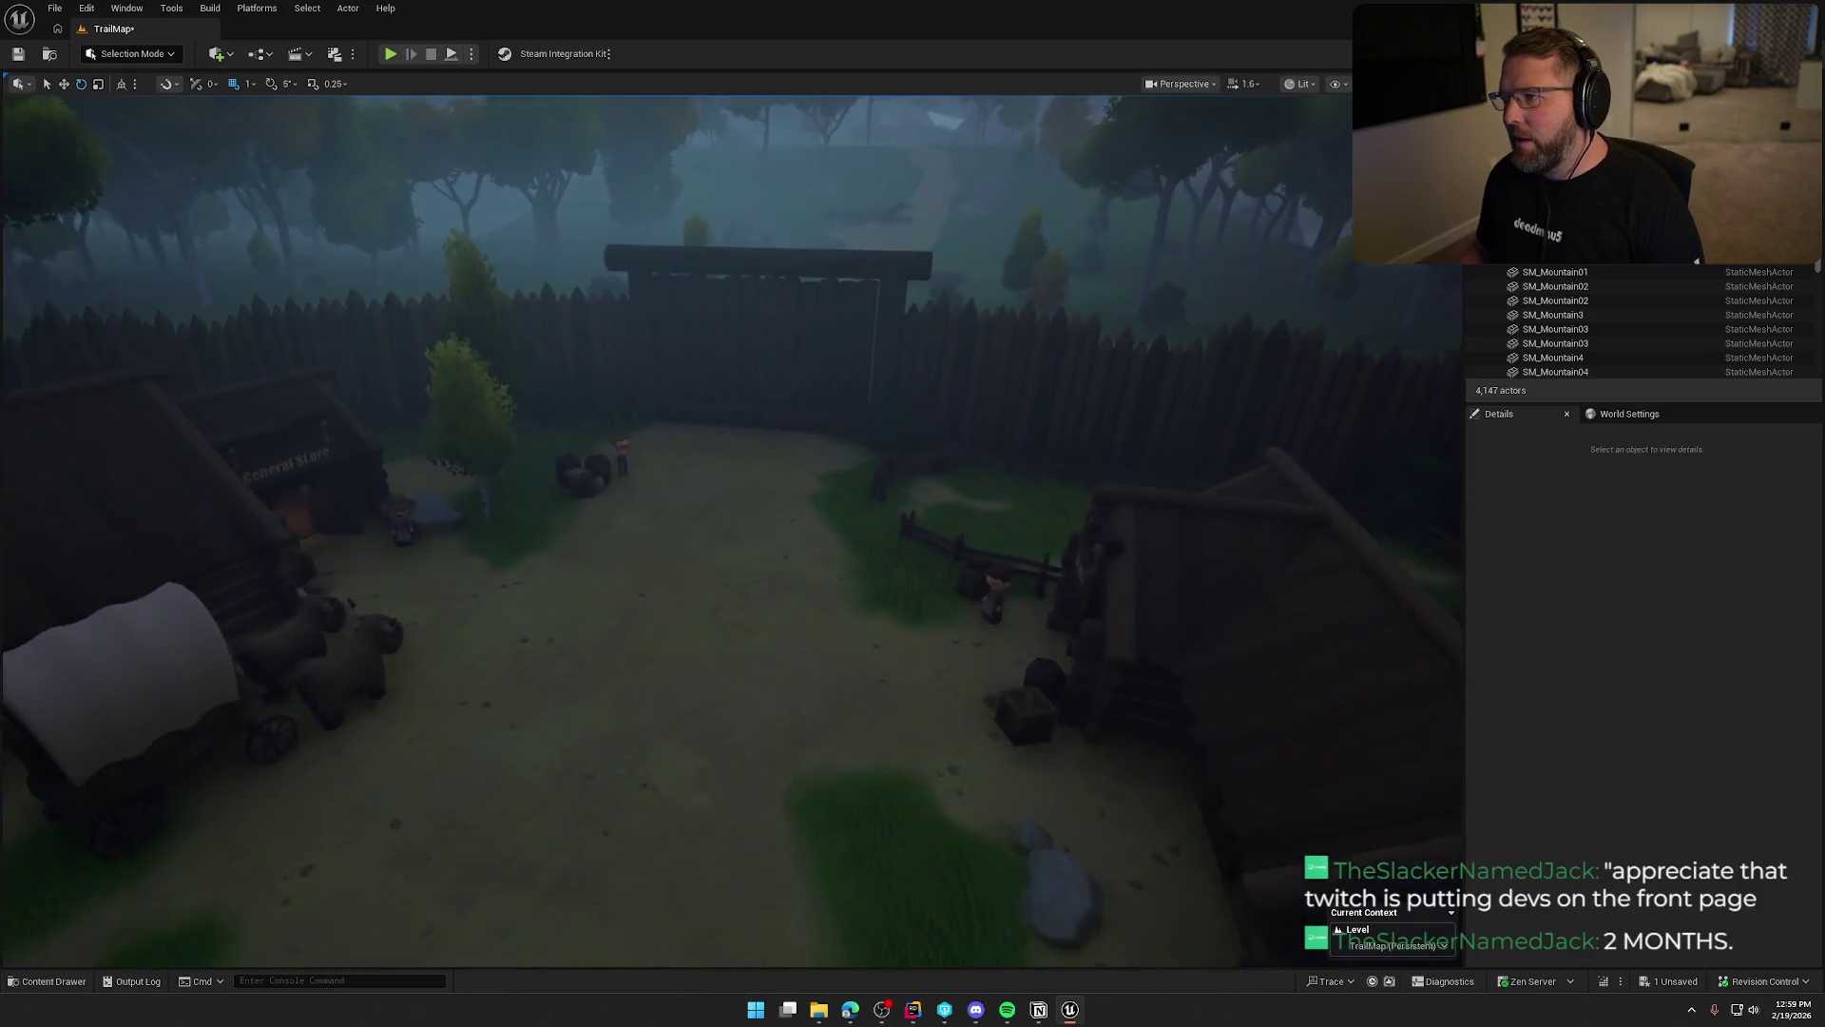
scroll(732, 532, down, 2)
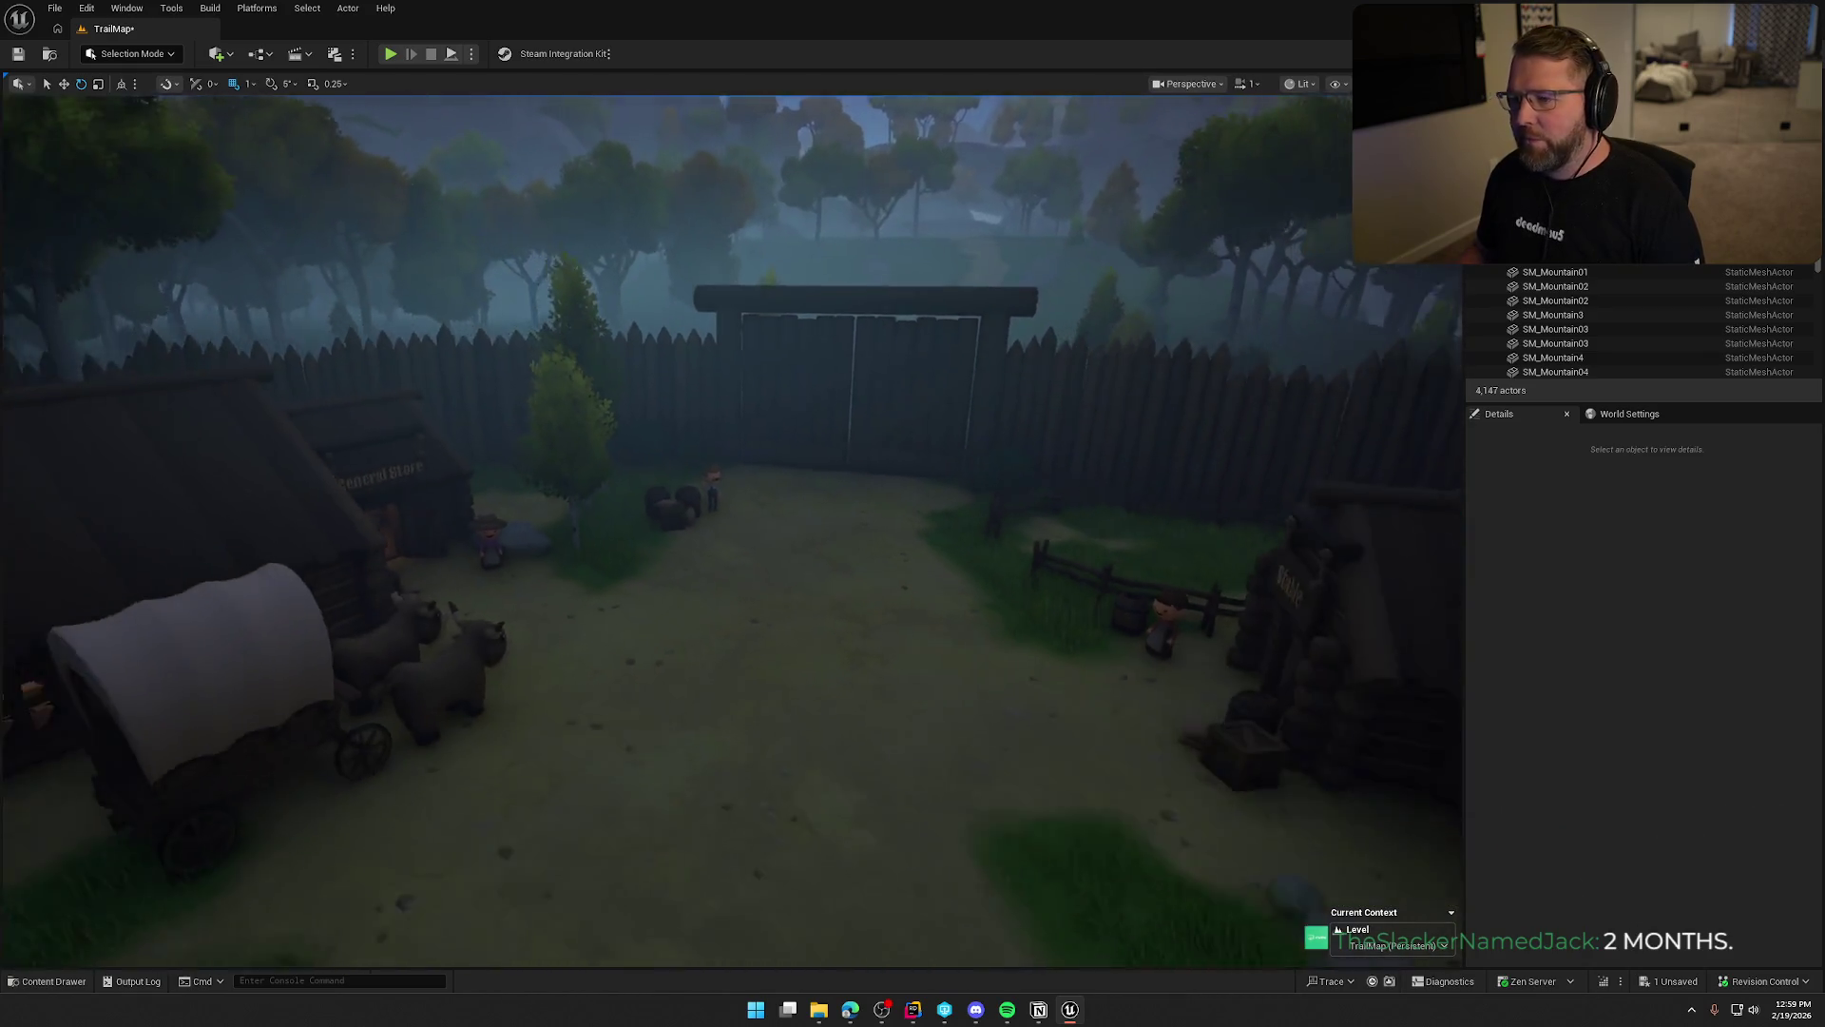
scroll(733, 532, down, 4)
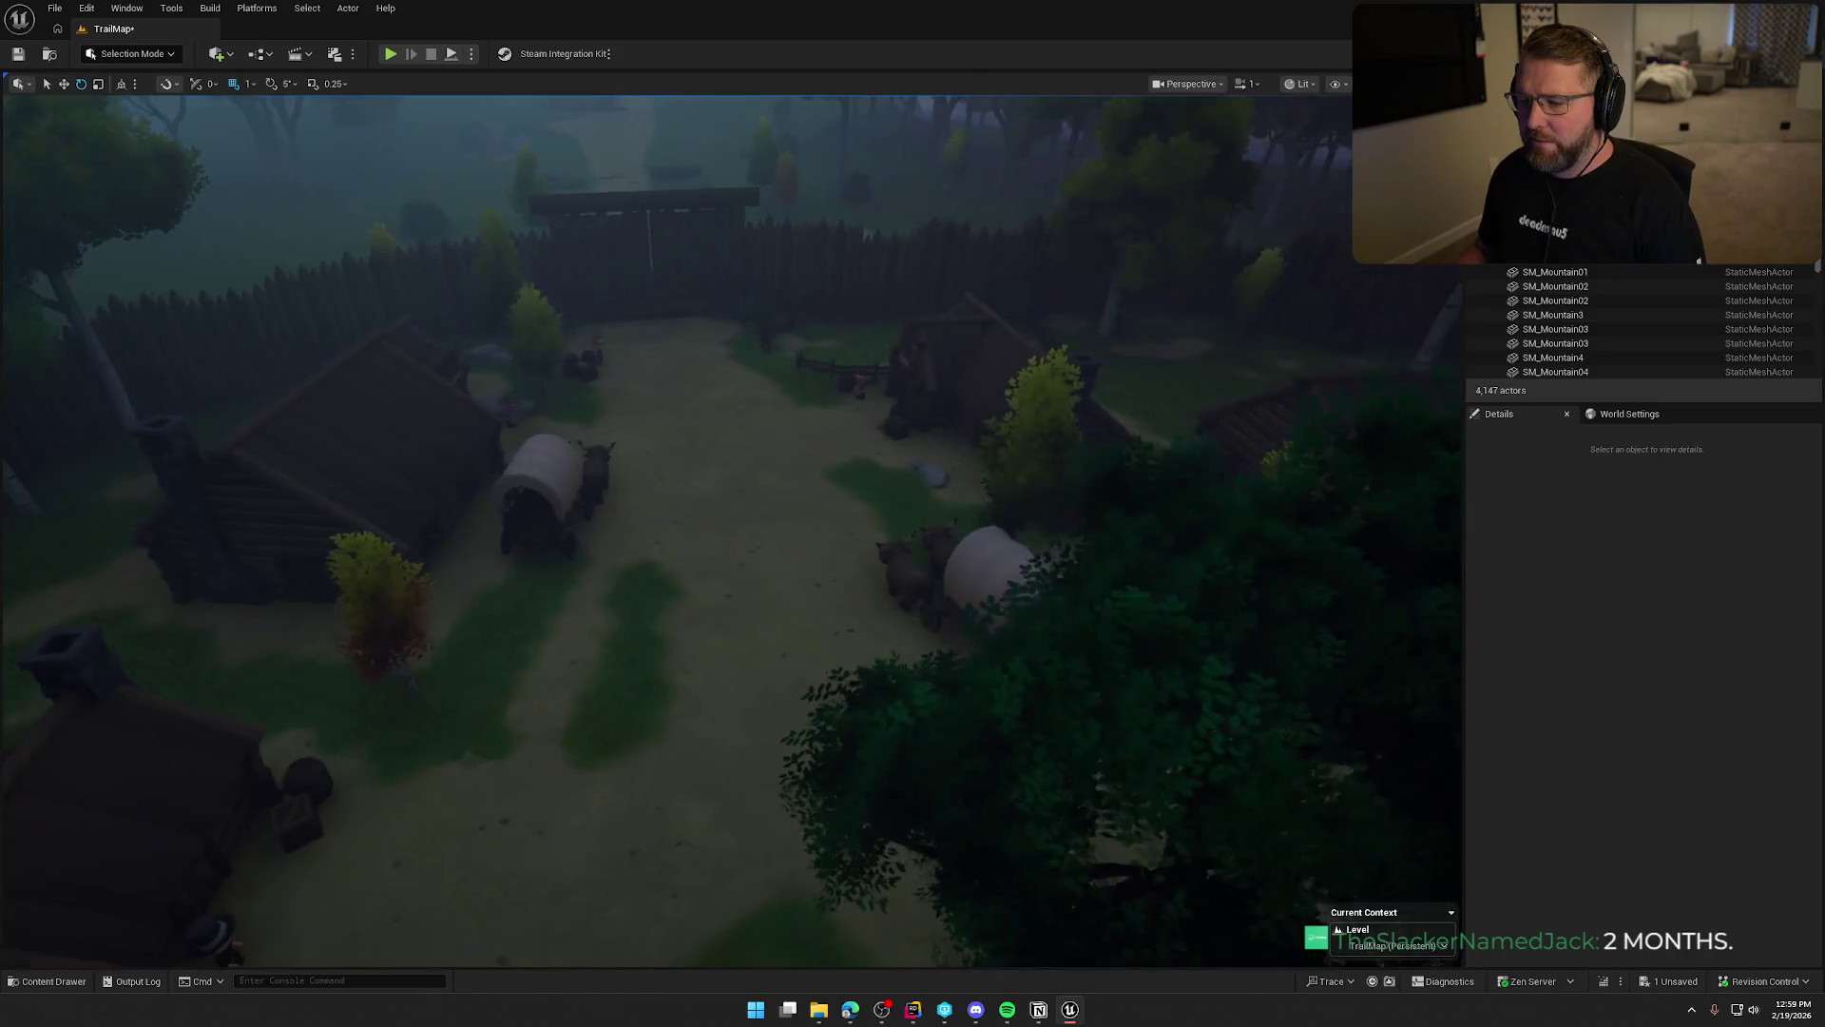
scroll(732, 533, up, 5)
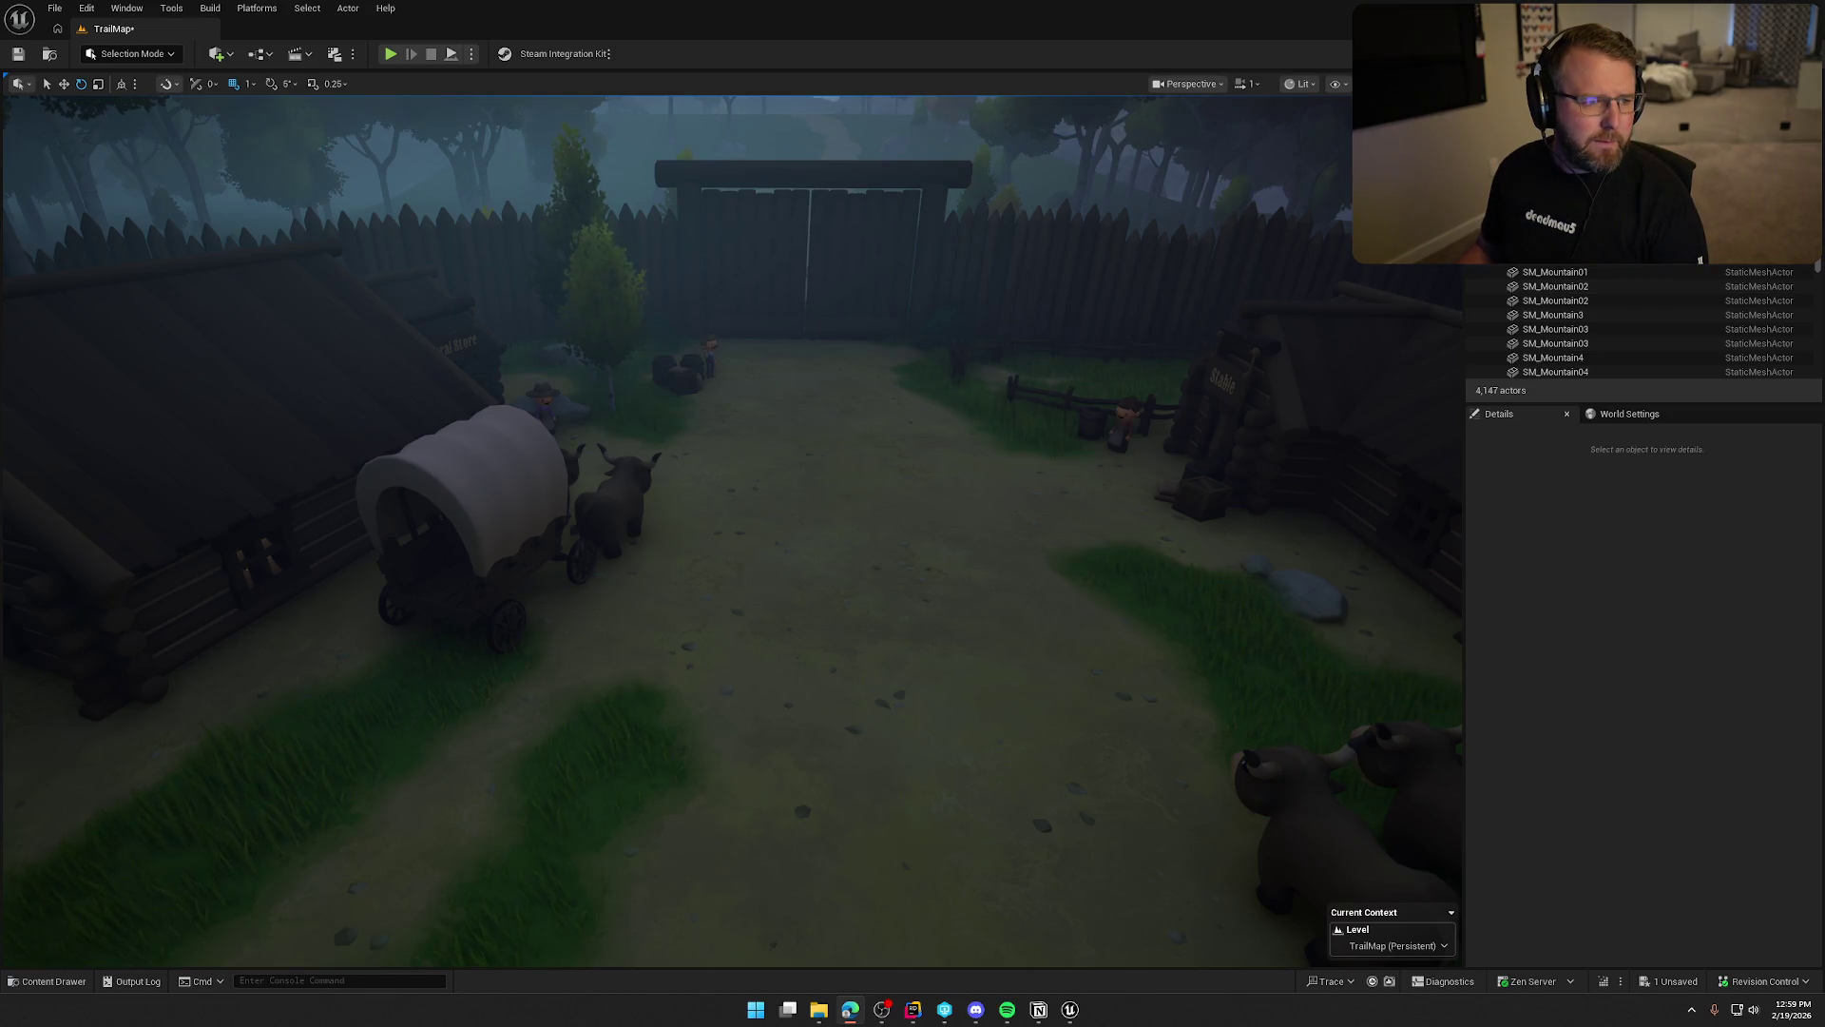
drag(533, 545, 534, 546)
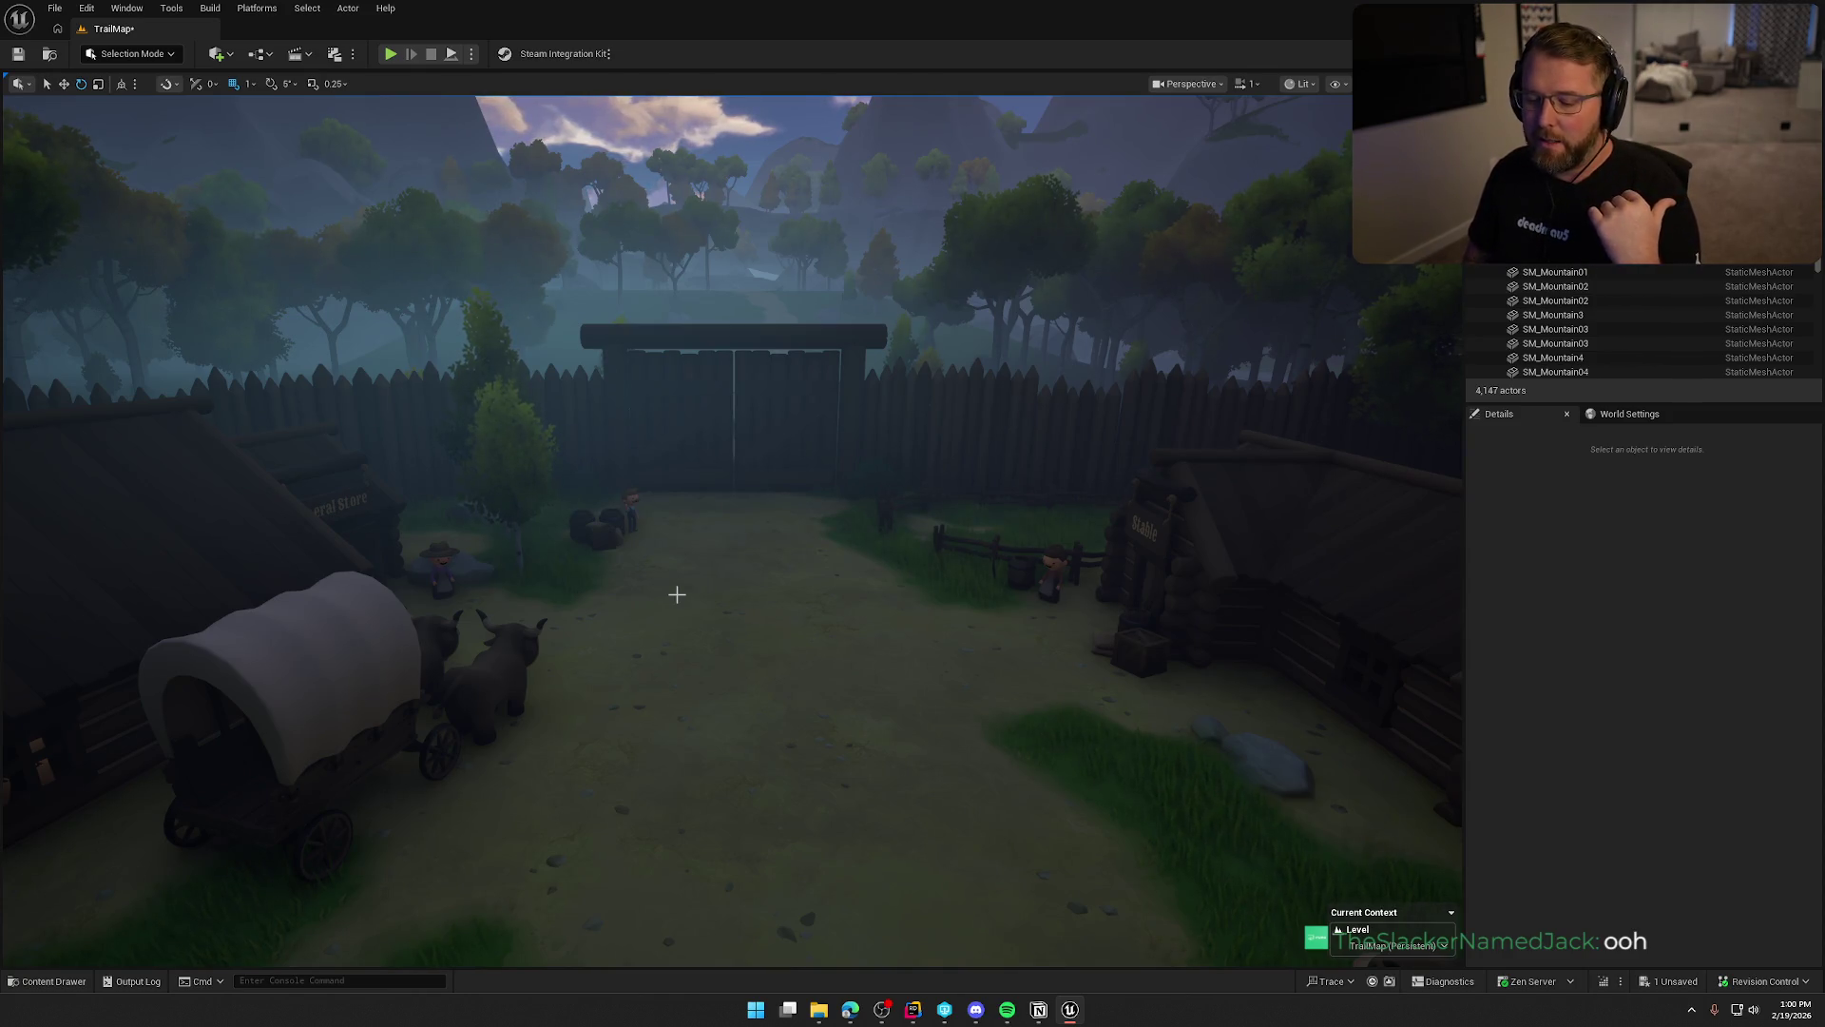
drag(677, 594, 610, 525)
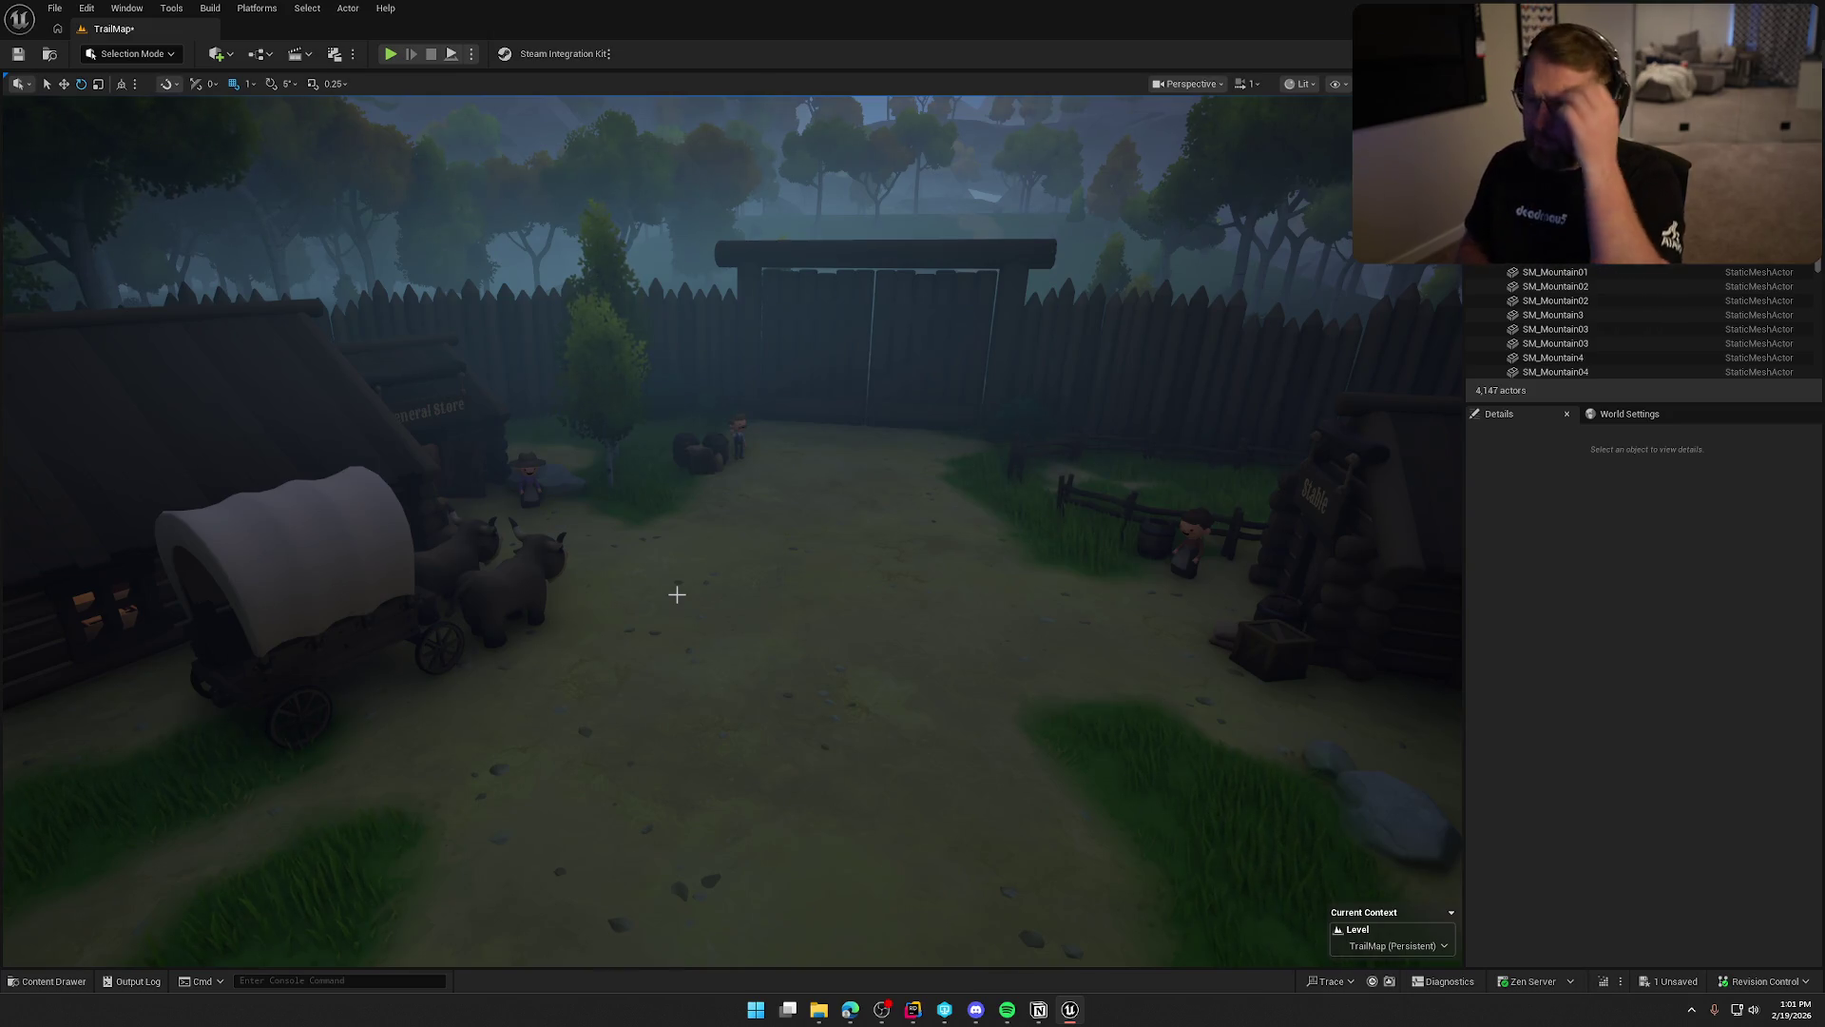
key(1)
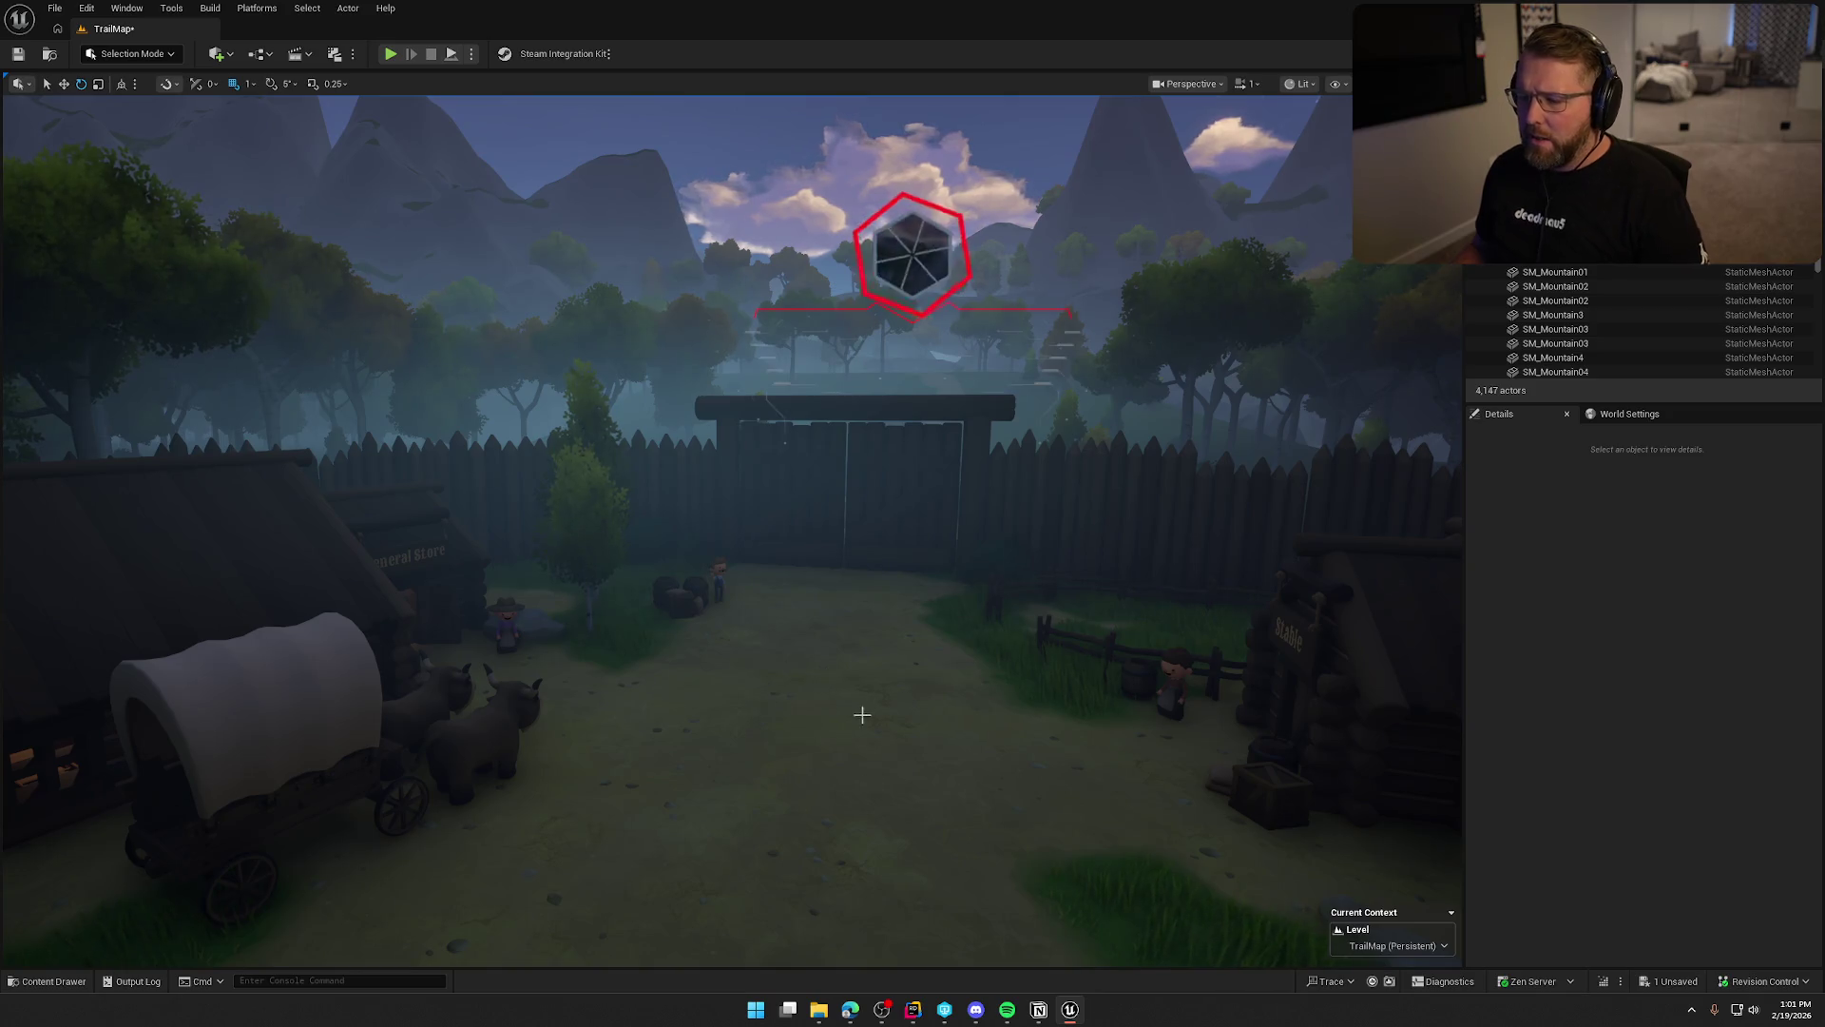
Fly from ground level over the village gate and yard toward the wagon and the trail beyond.
key(2)
key(3)
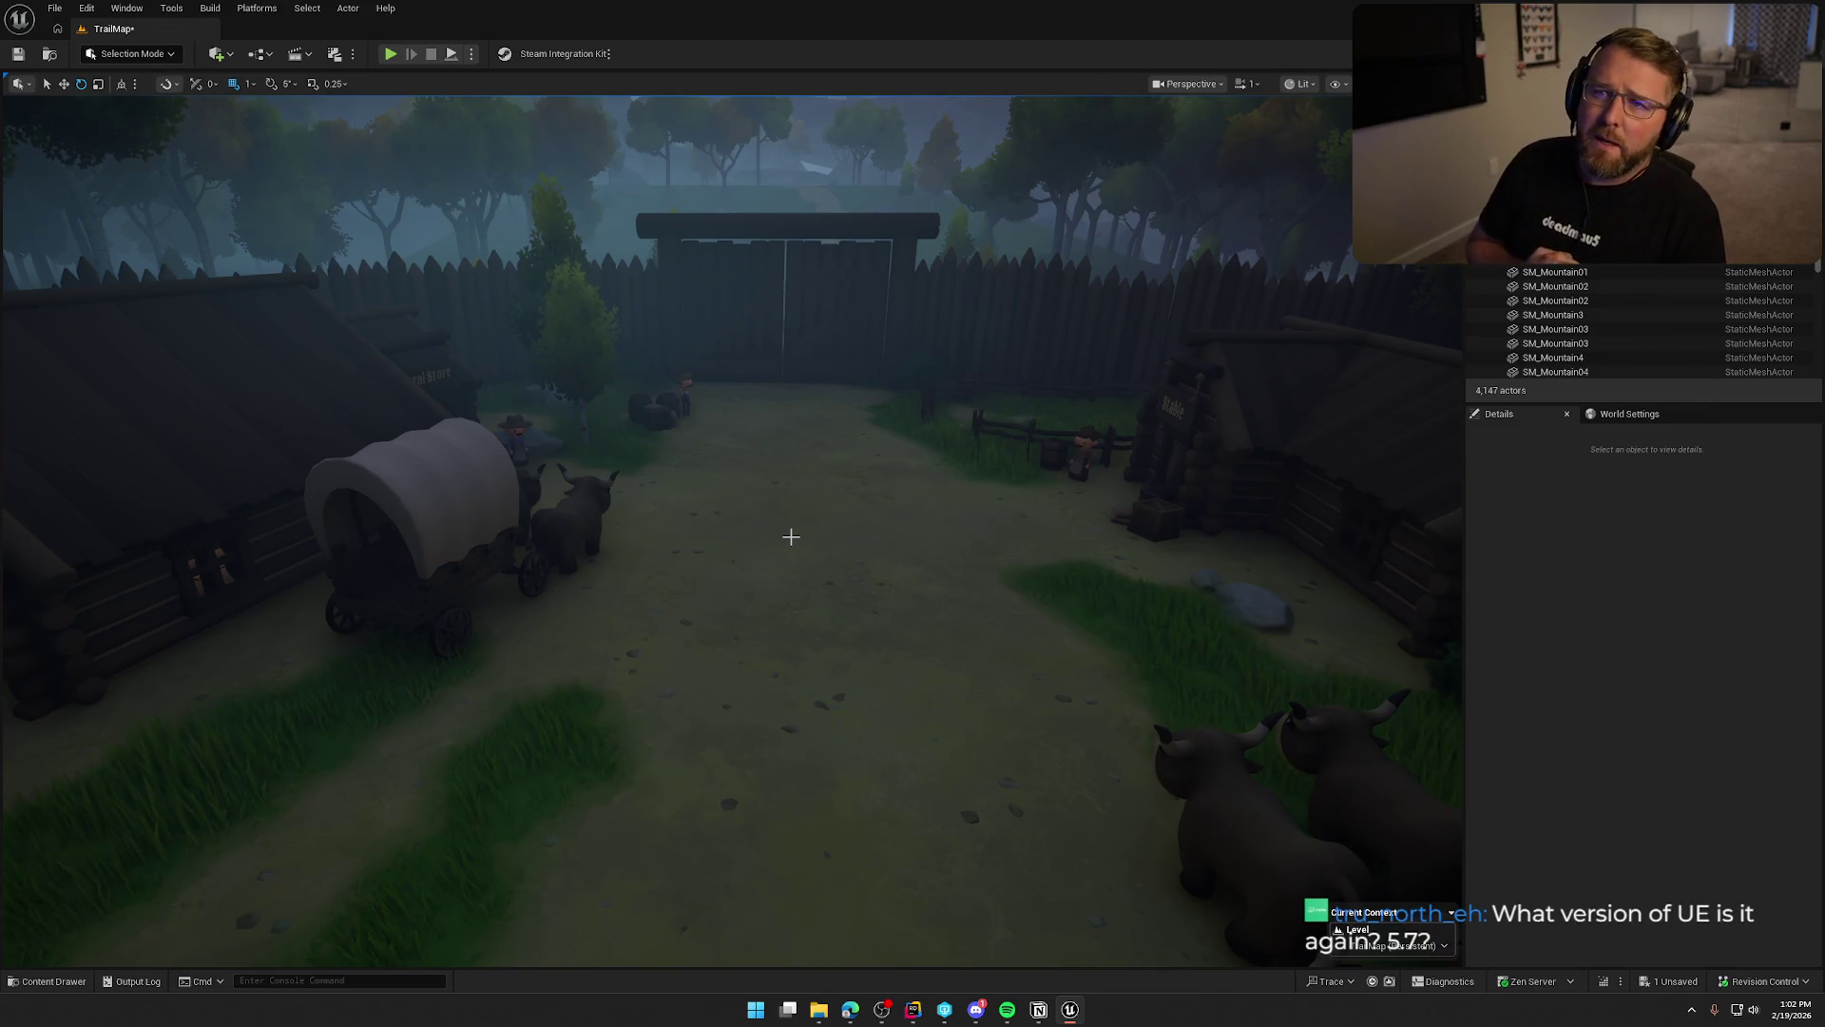
drag(791, 537, 780, 537)
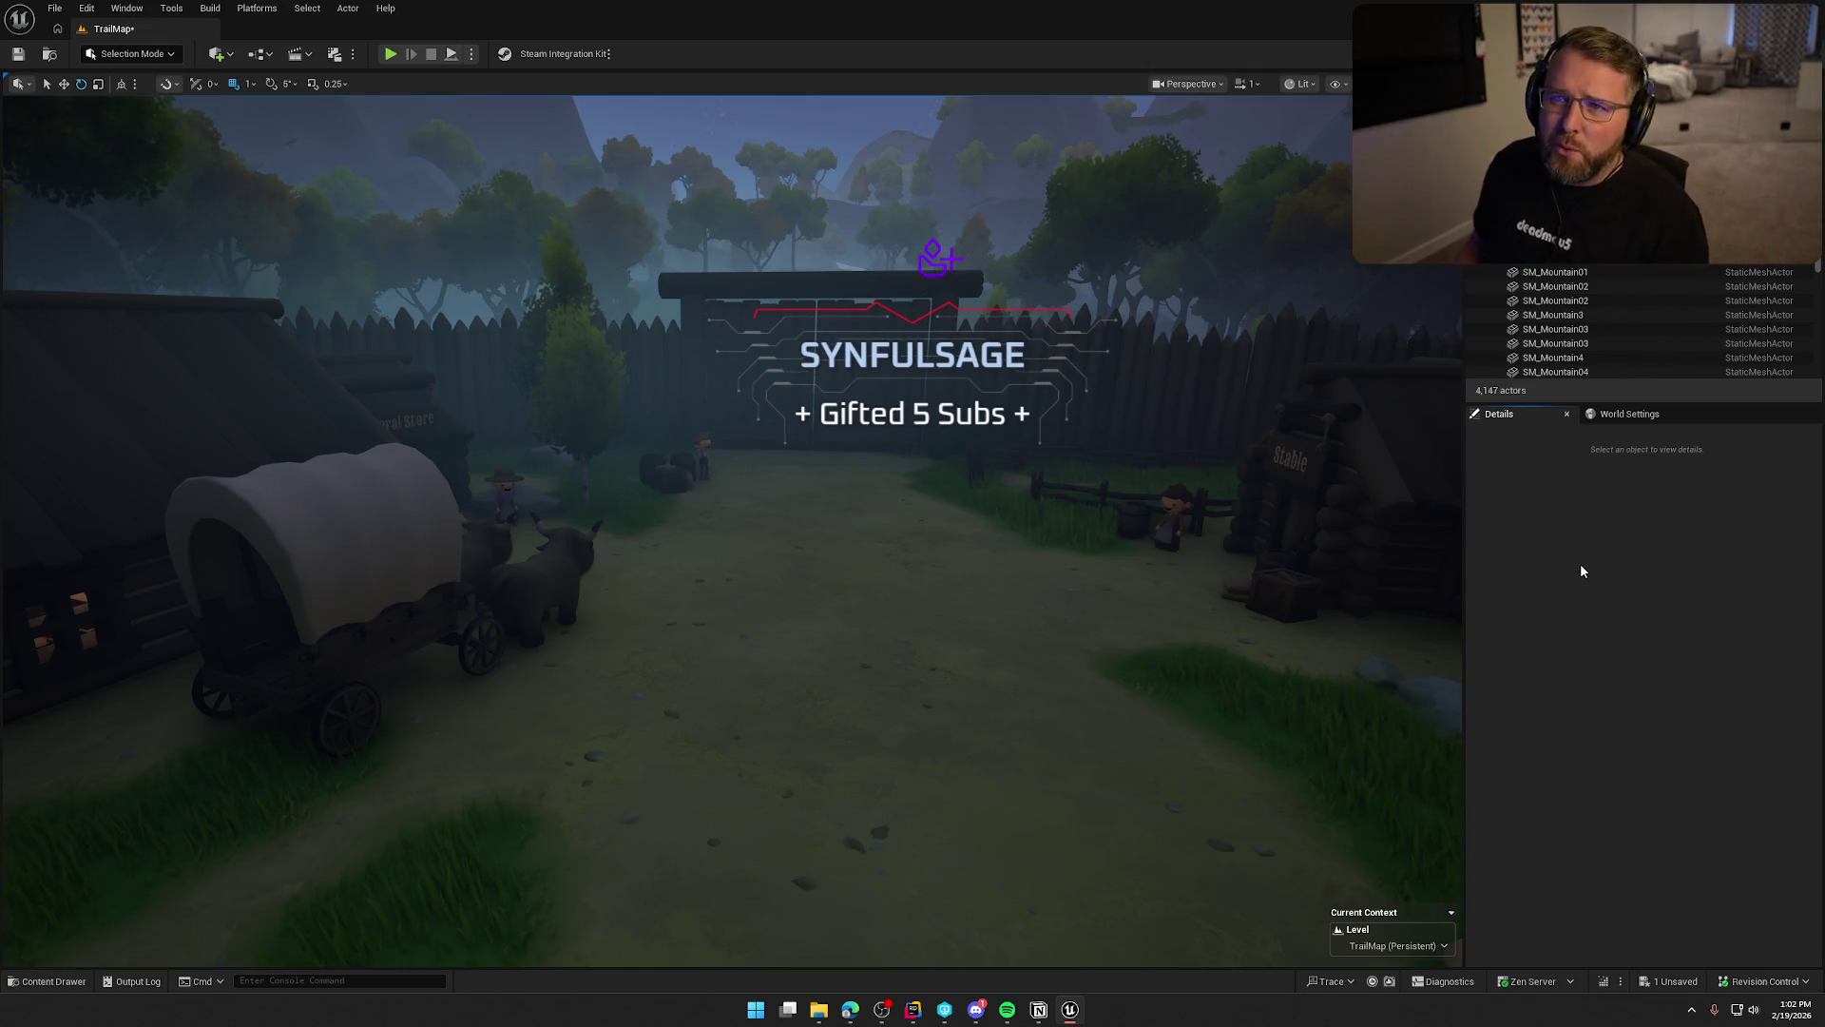
mouse_move(1087, 497)
mouse_down()
mouse_move(1099, 680)
mouse_move(1009, 523)
mouse_up()
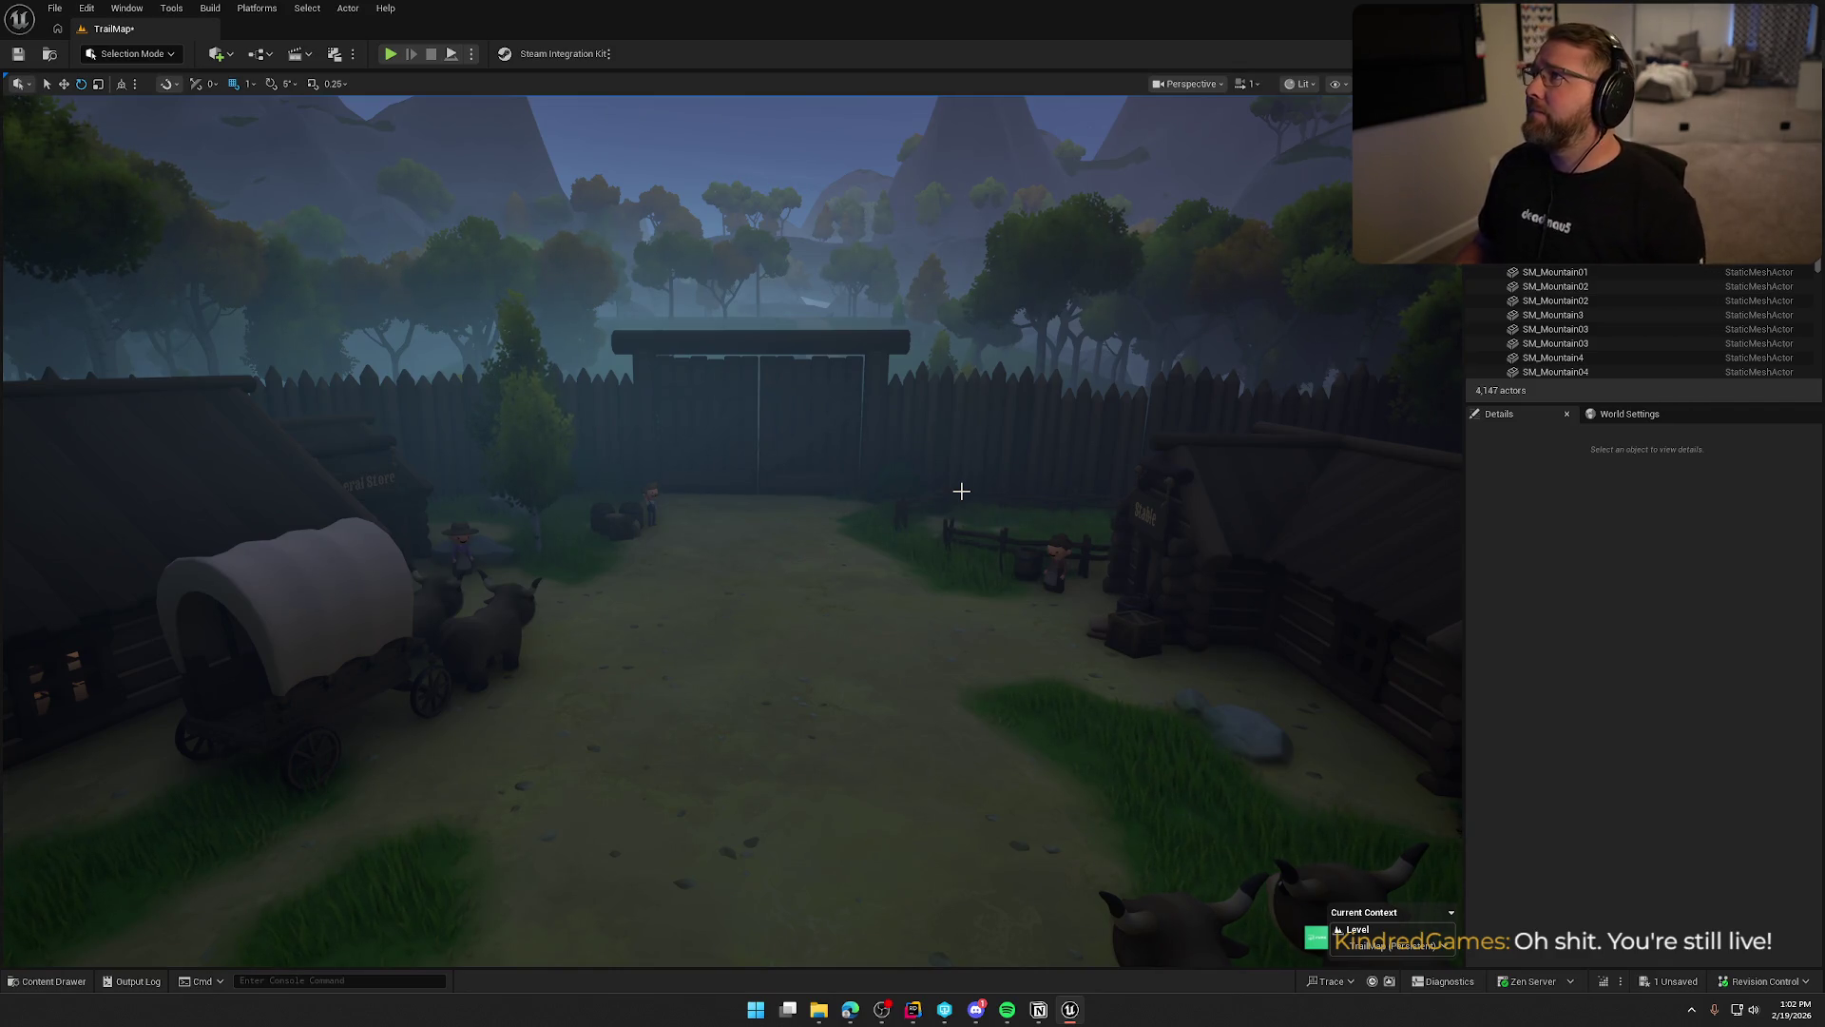
mouse_move(991, 530)
mouse_down()
mouse_move(990, 514)
mouse_move(951, 518)
mouse_move(1010, 525)
mouse_up()
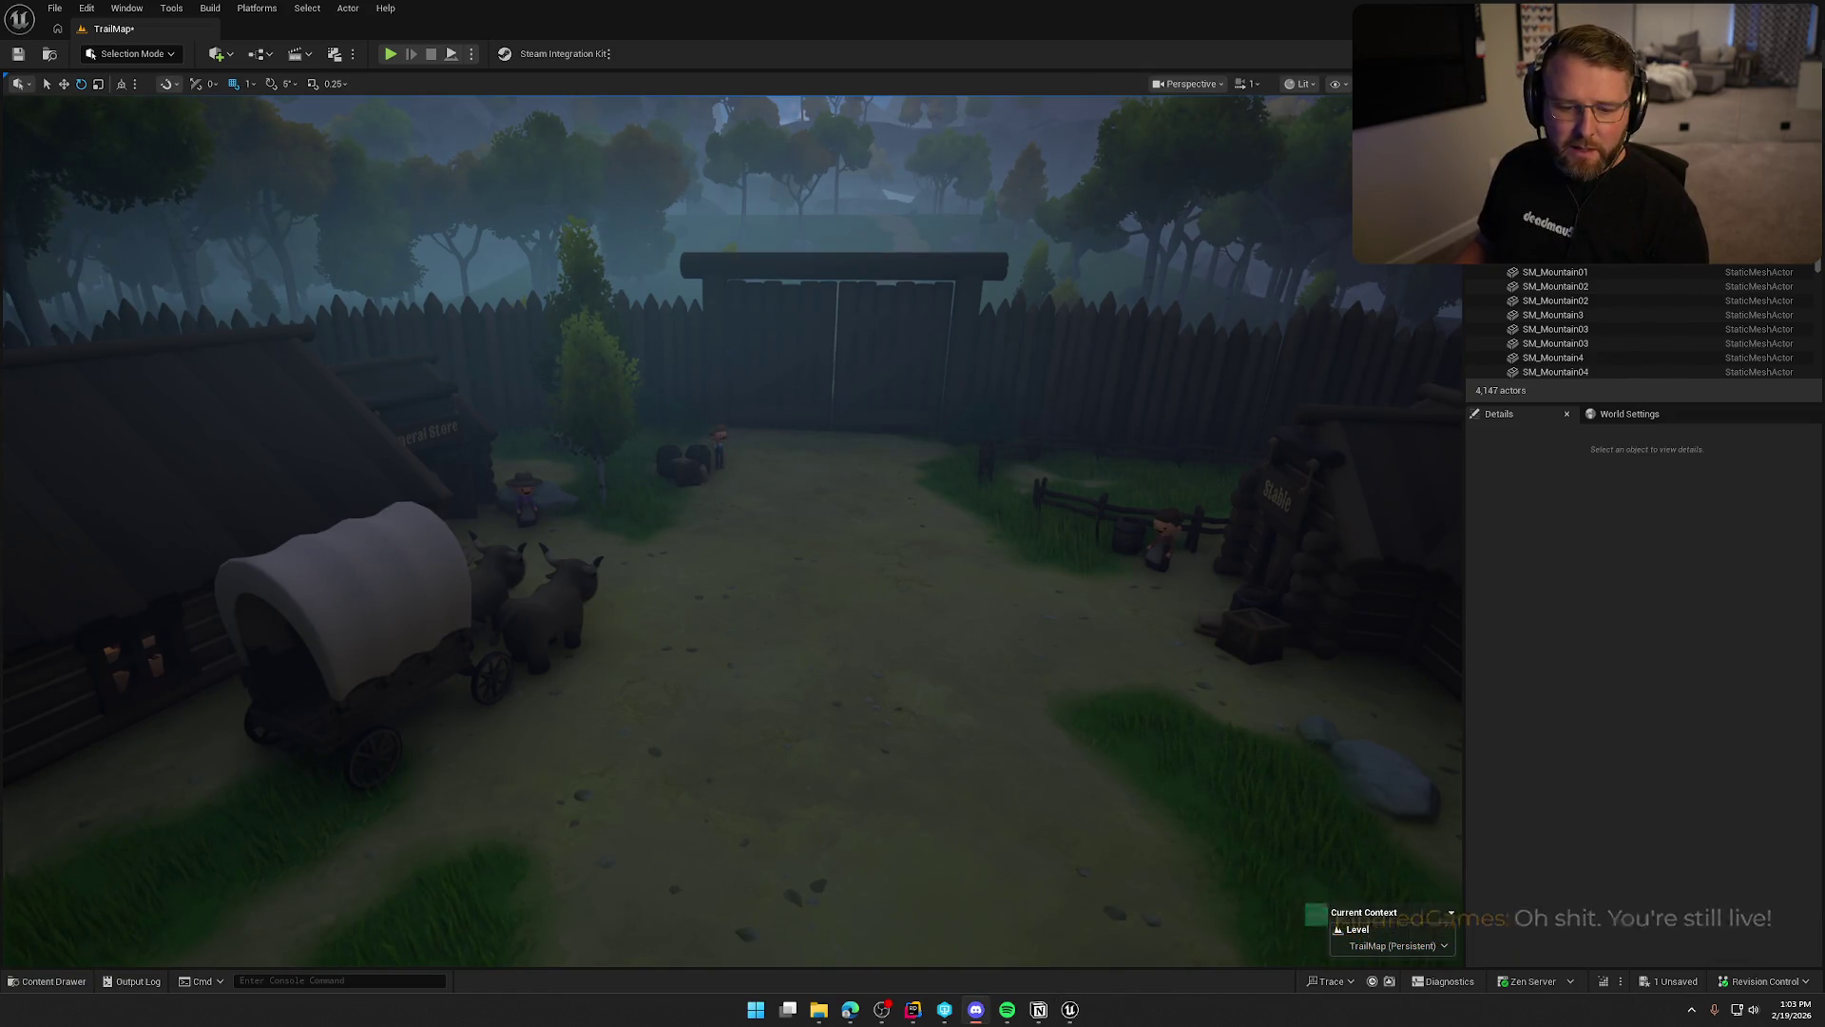
mouse_move(764, 700)
mouse_down()
mouse_move(736, 702)
mouse_move(974, 573)
mouse_up()
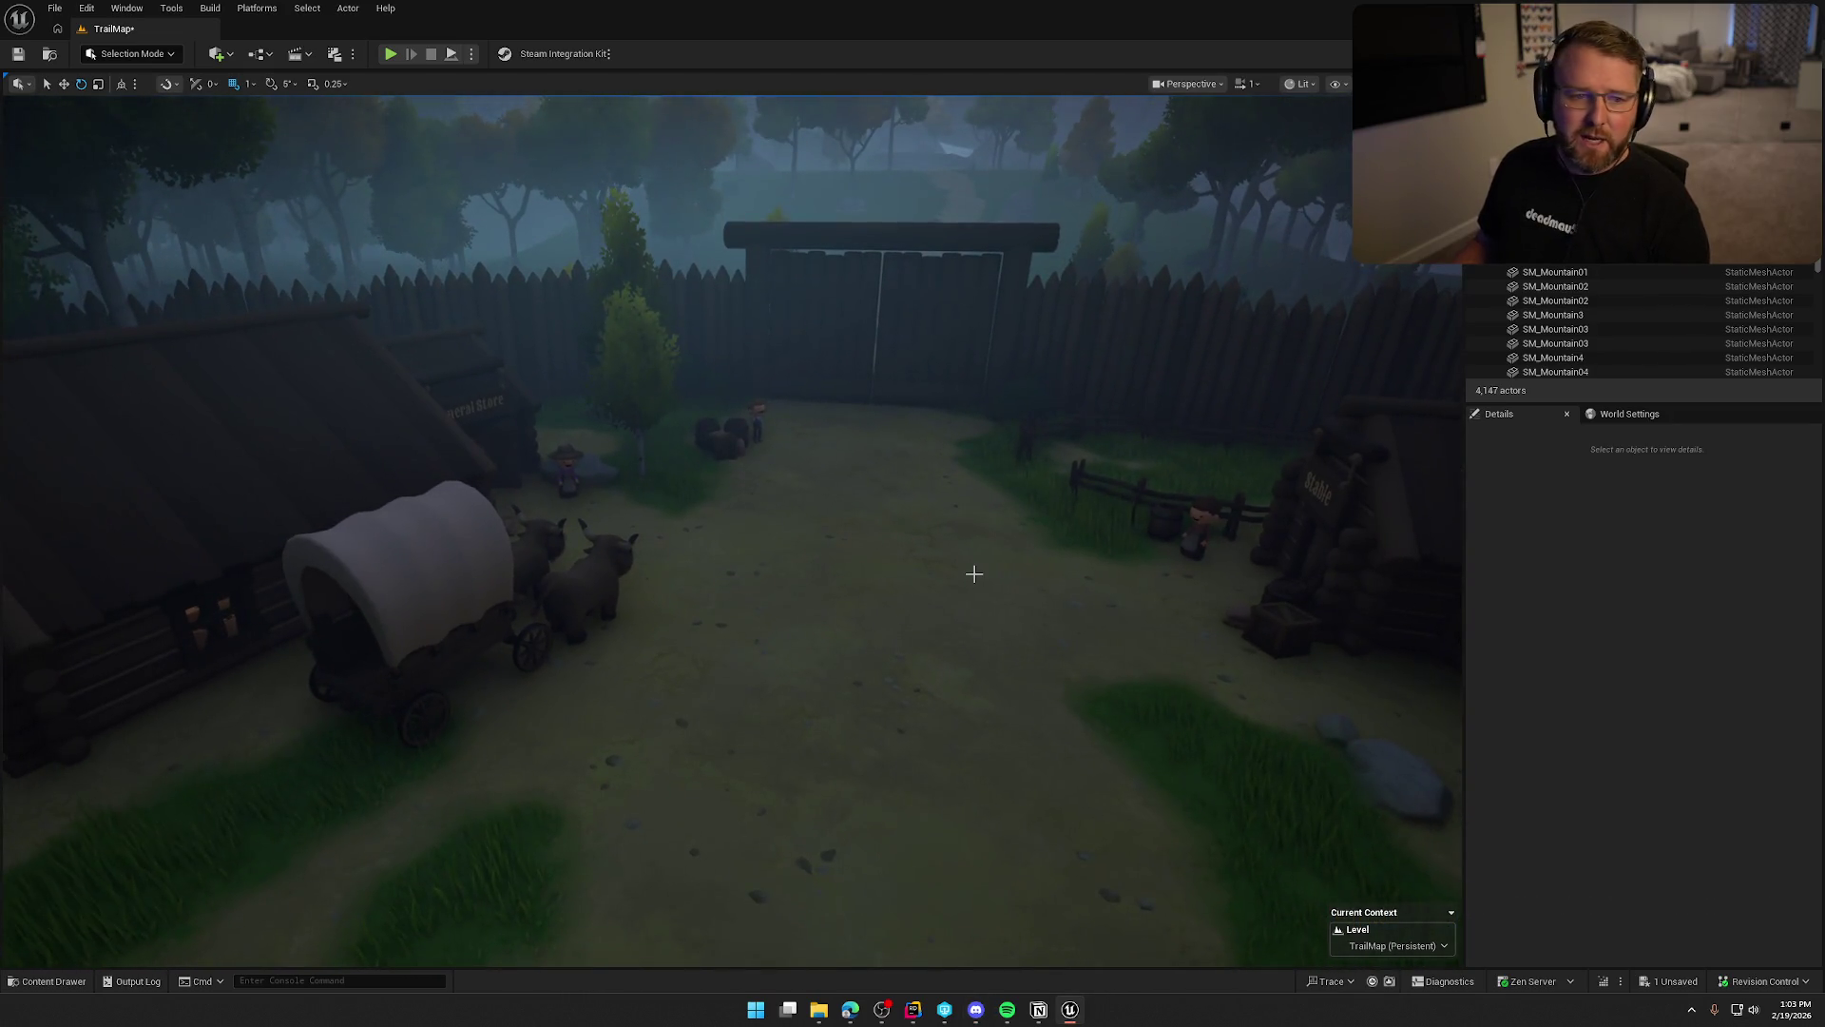
key(Up)
key(Right)
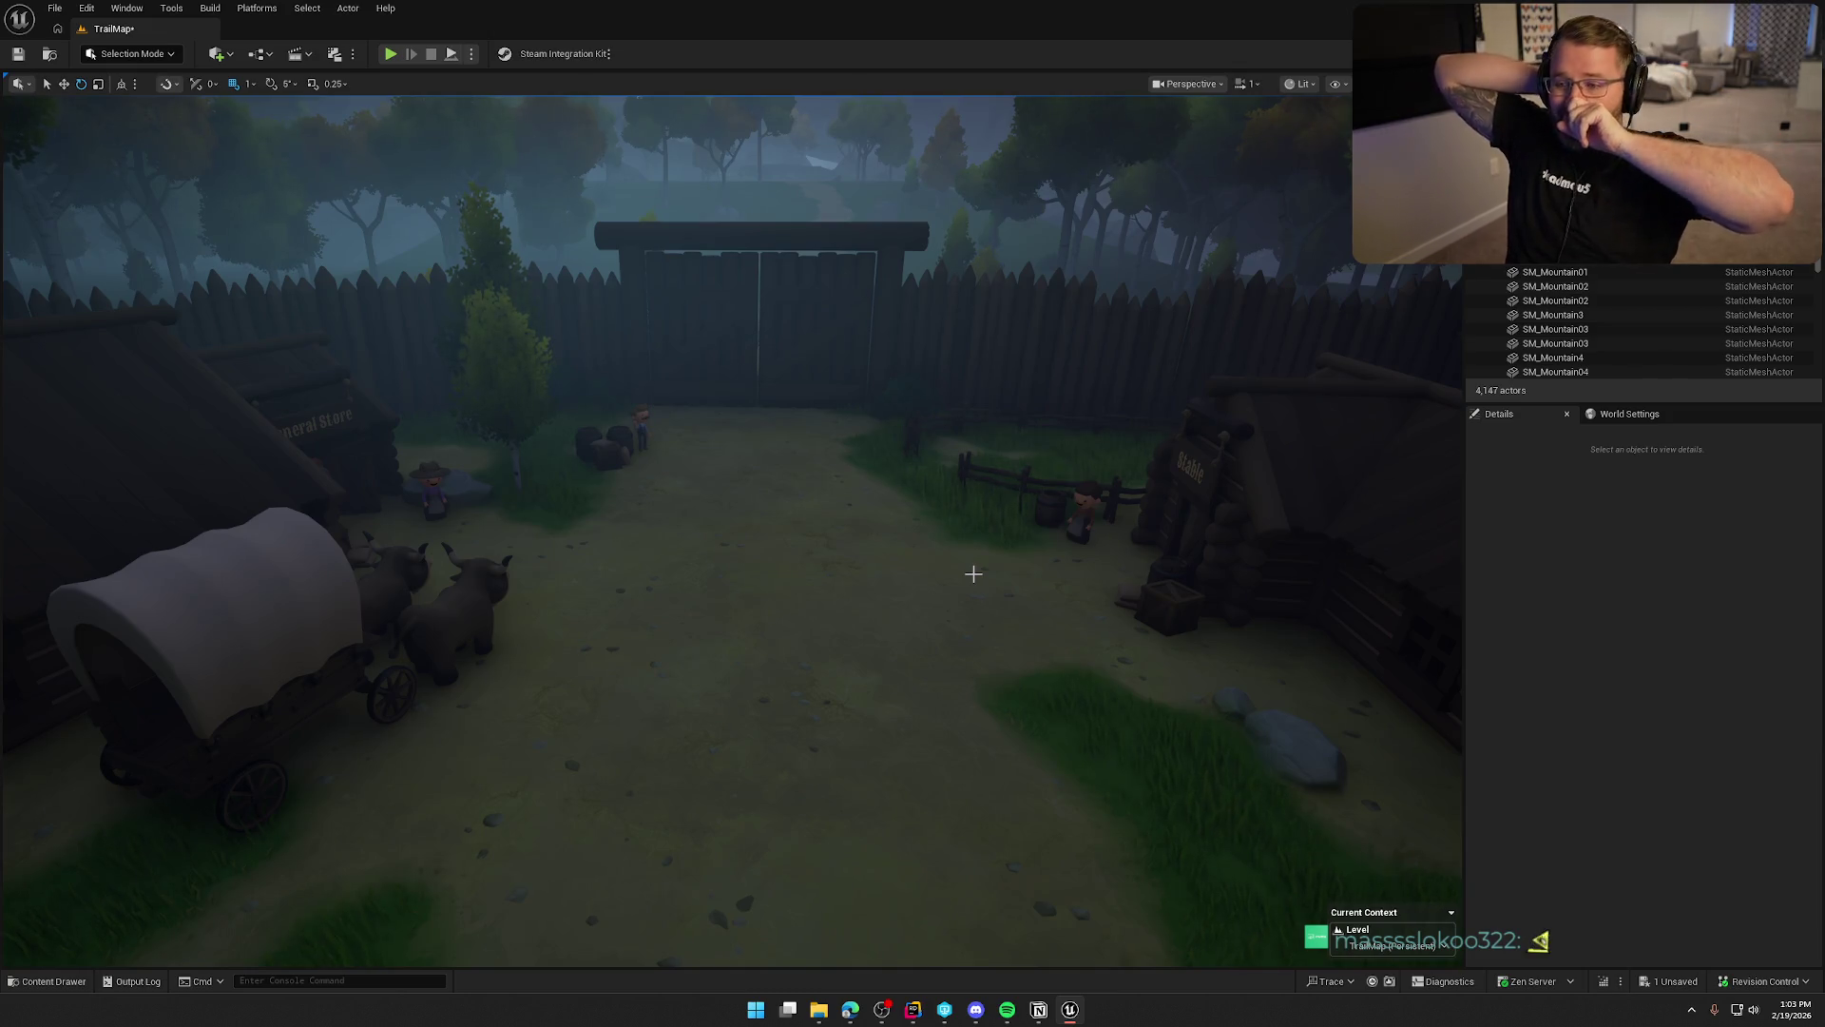
mouse_move(974, 573)
mouse_down()
mouse_move(973, 665)
mouse_move(856, 608)
mouse_move(837, 533)
mouse_move(855, 722)
mouse_move(855, 437)
mouse_move(842, 571)
mouse_up()
Fly through the foggy canyon, looking down at the winding trail and up at the rock pillars.
scroll(856, 571, up, 3)
scroll(855, 570, up, 2)
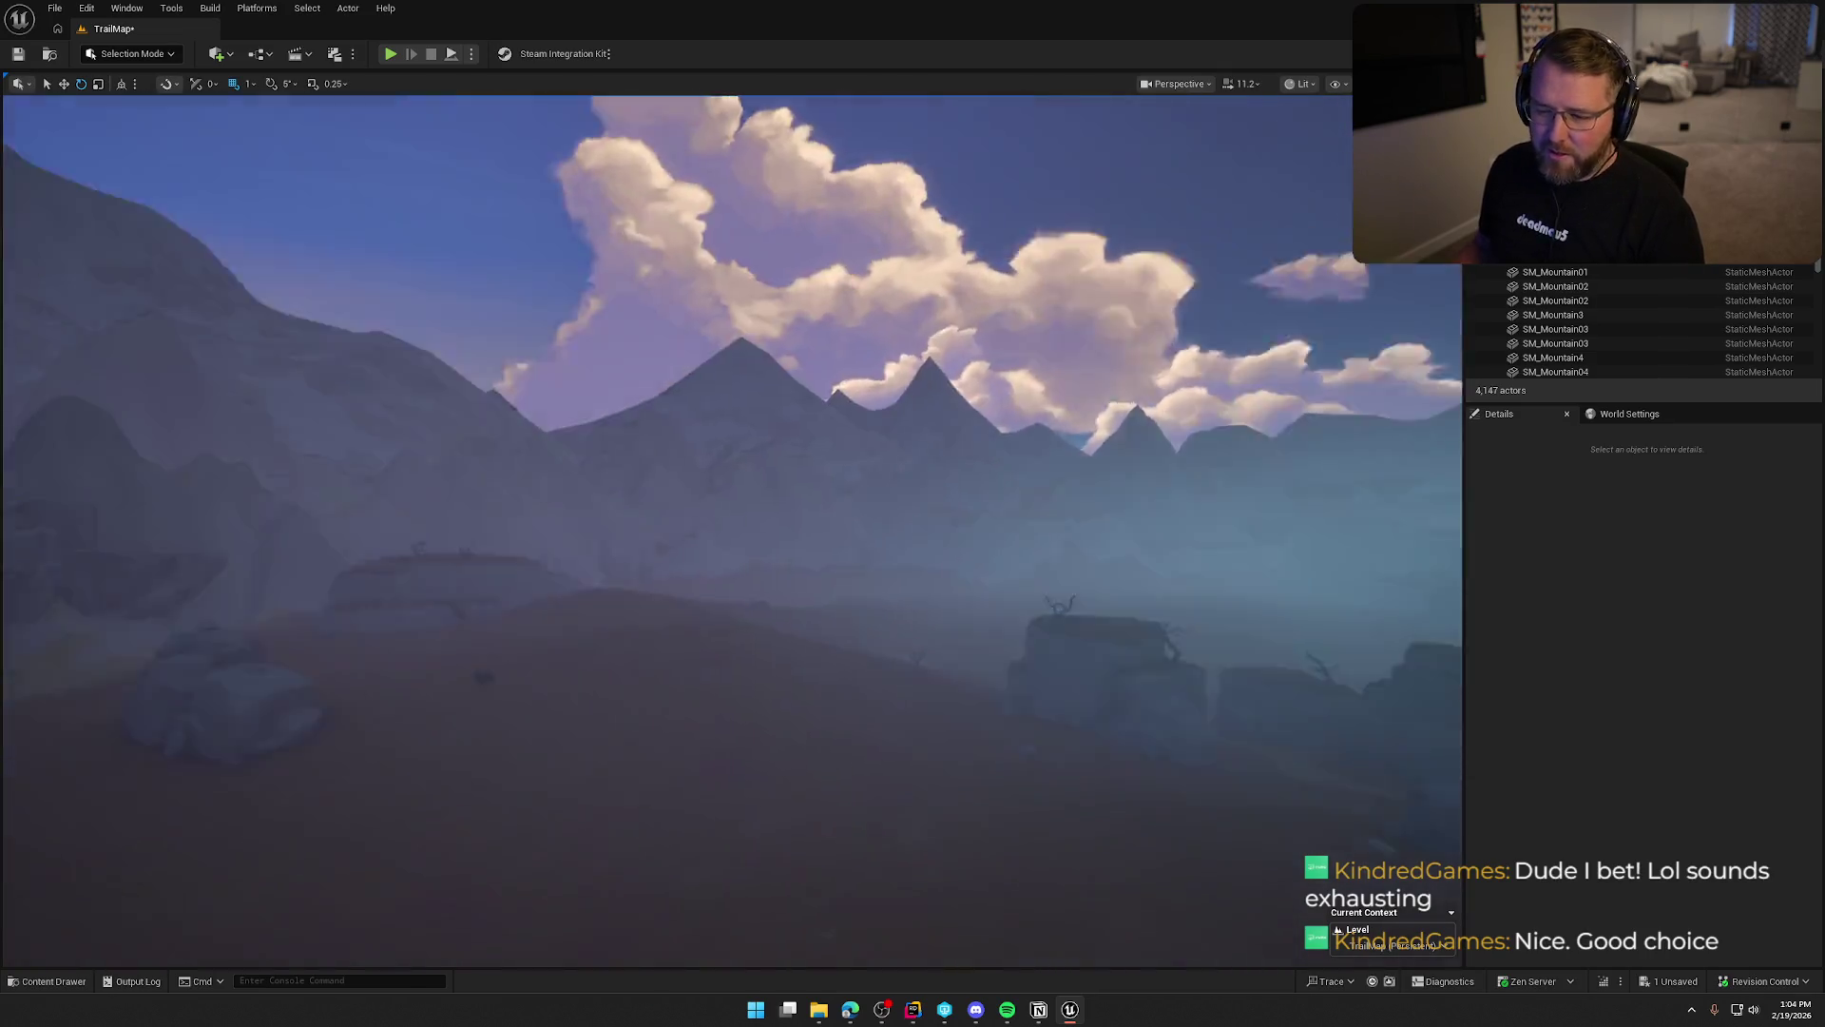
mouse_move(855, 475)
mouse_down()
mouse_move(856, 561)
mouse_move(856, 475)
mouse_move(1141, 475)
mouse_move(1141, 618)
mouse_move(1141, 571)
mouse_move(1141, 589)
mouse_up()
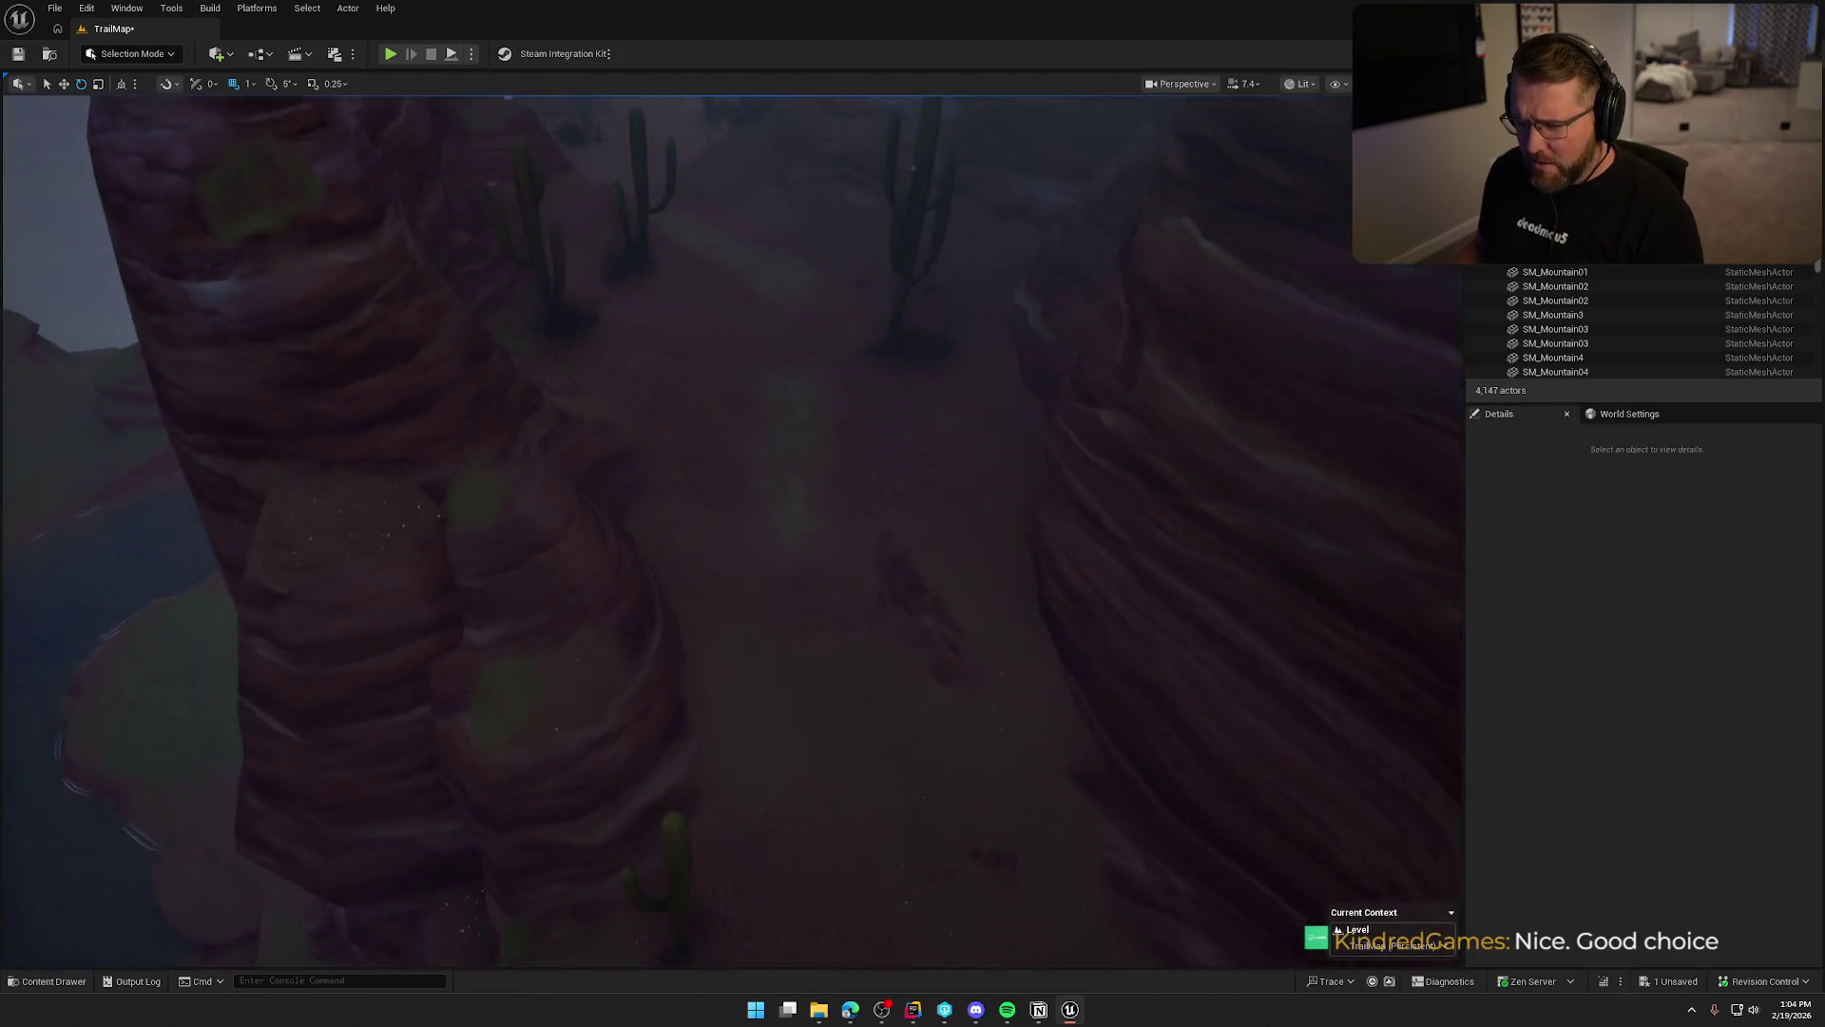
mouse_move(1141, 589)
mouse_down()
mouse_move(1141, 495)
mouse_move(1141, 608)
mouse_move(1093, 475)
mouse_move(1093, 608)
mouse_up()
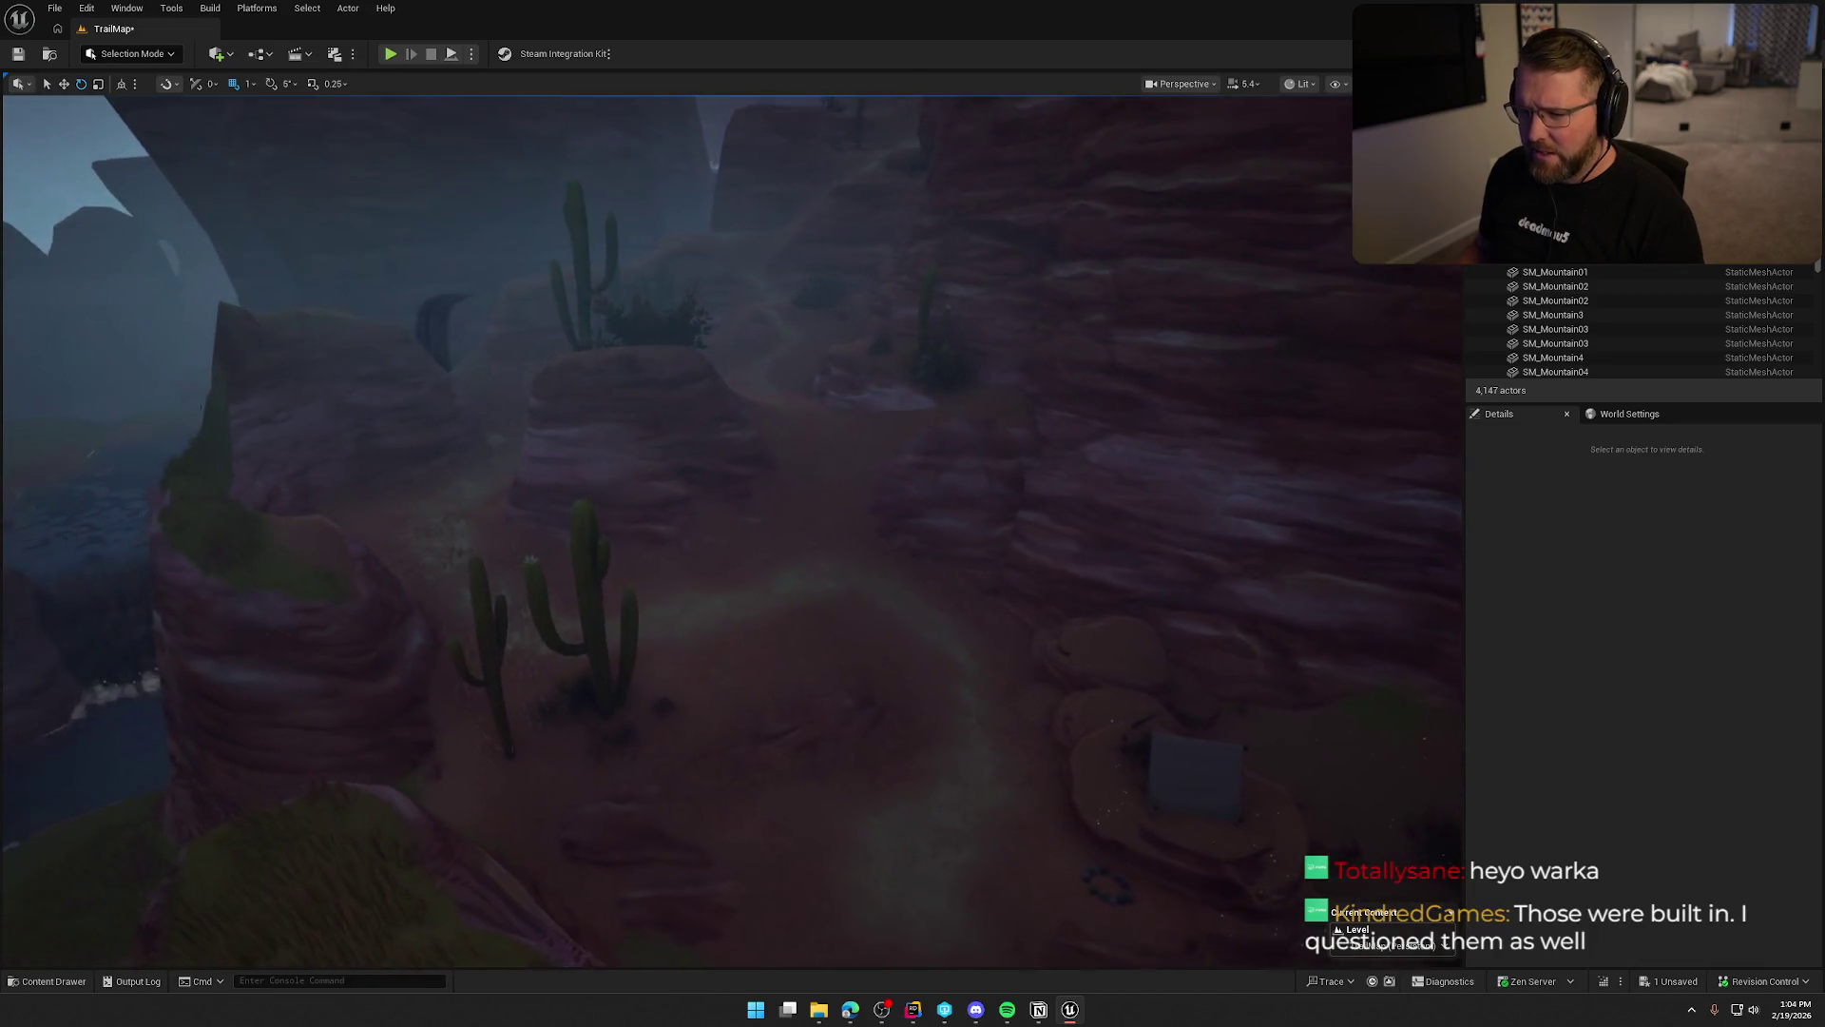
drag(1094, 608, 1093, 495)
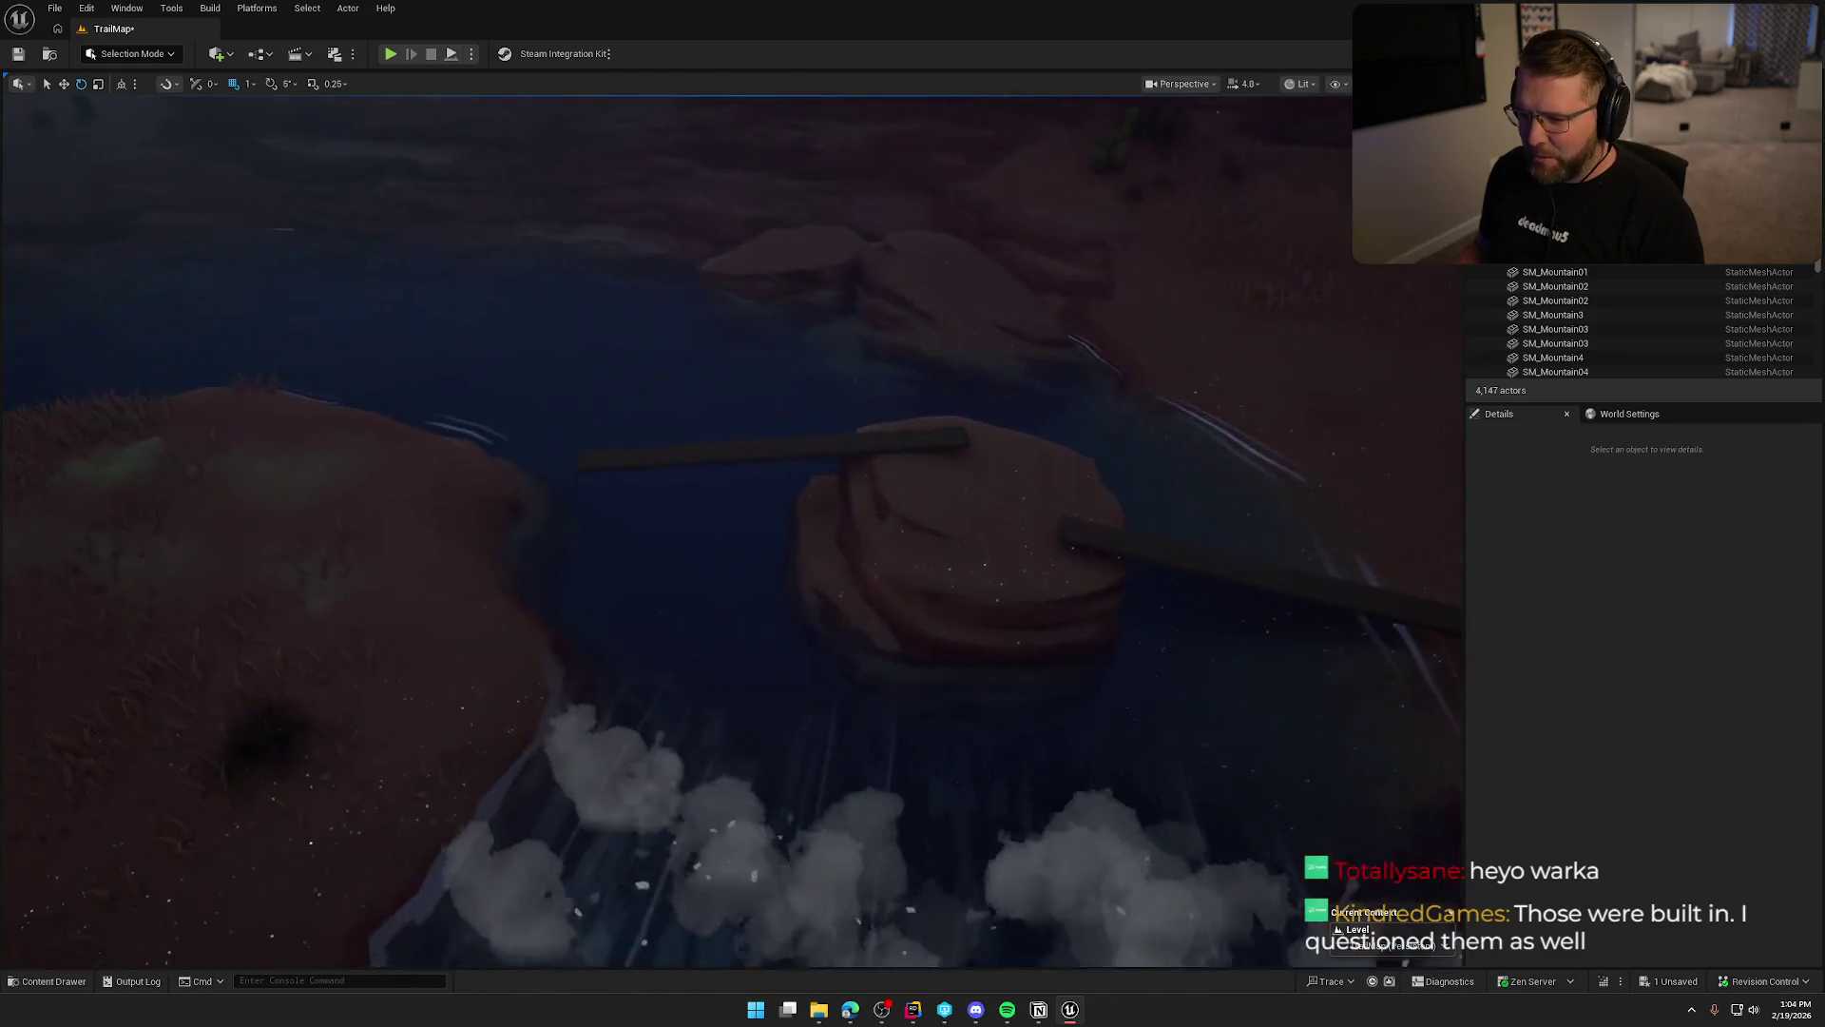
drag(732, 533, 685, 533)
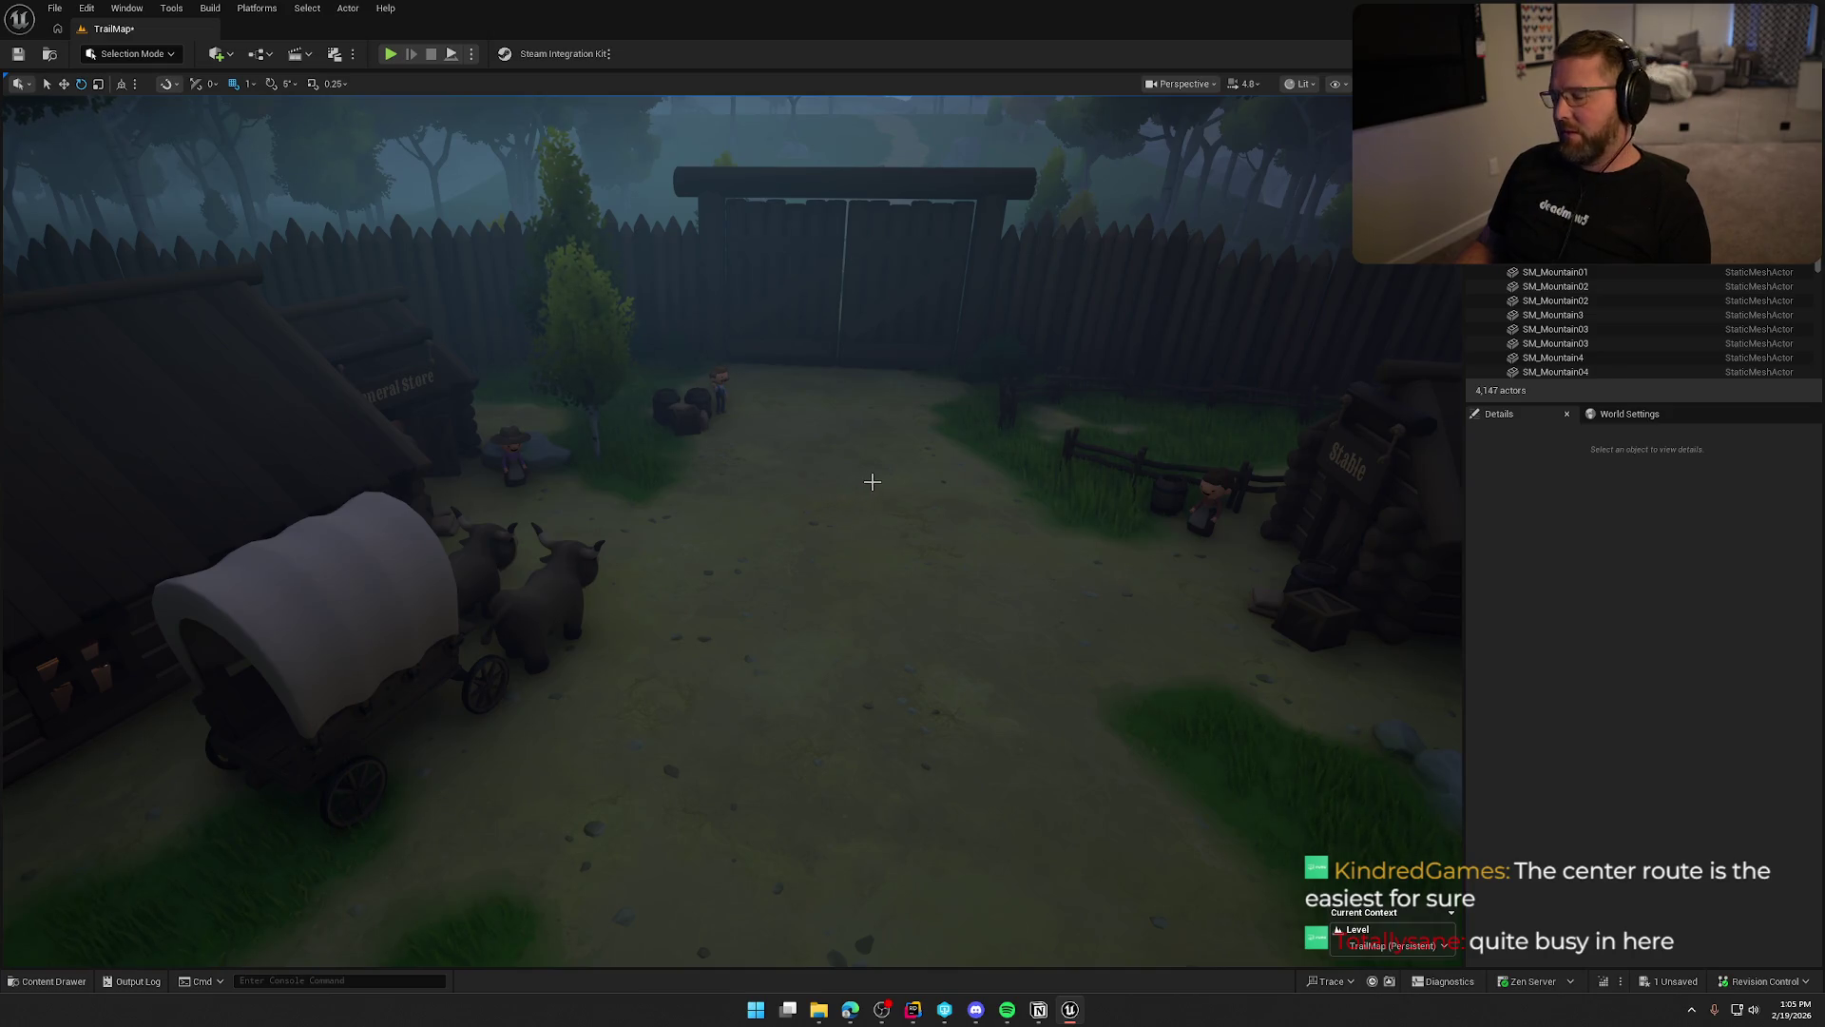
Fly up from the village gate toward the mountains and down into the river canyon.
scroll(871, 482, down, 5)
scroll(871, 482, down, 2)
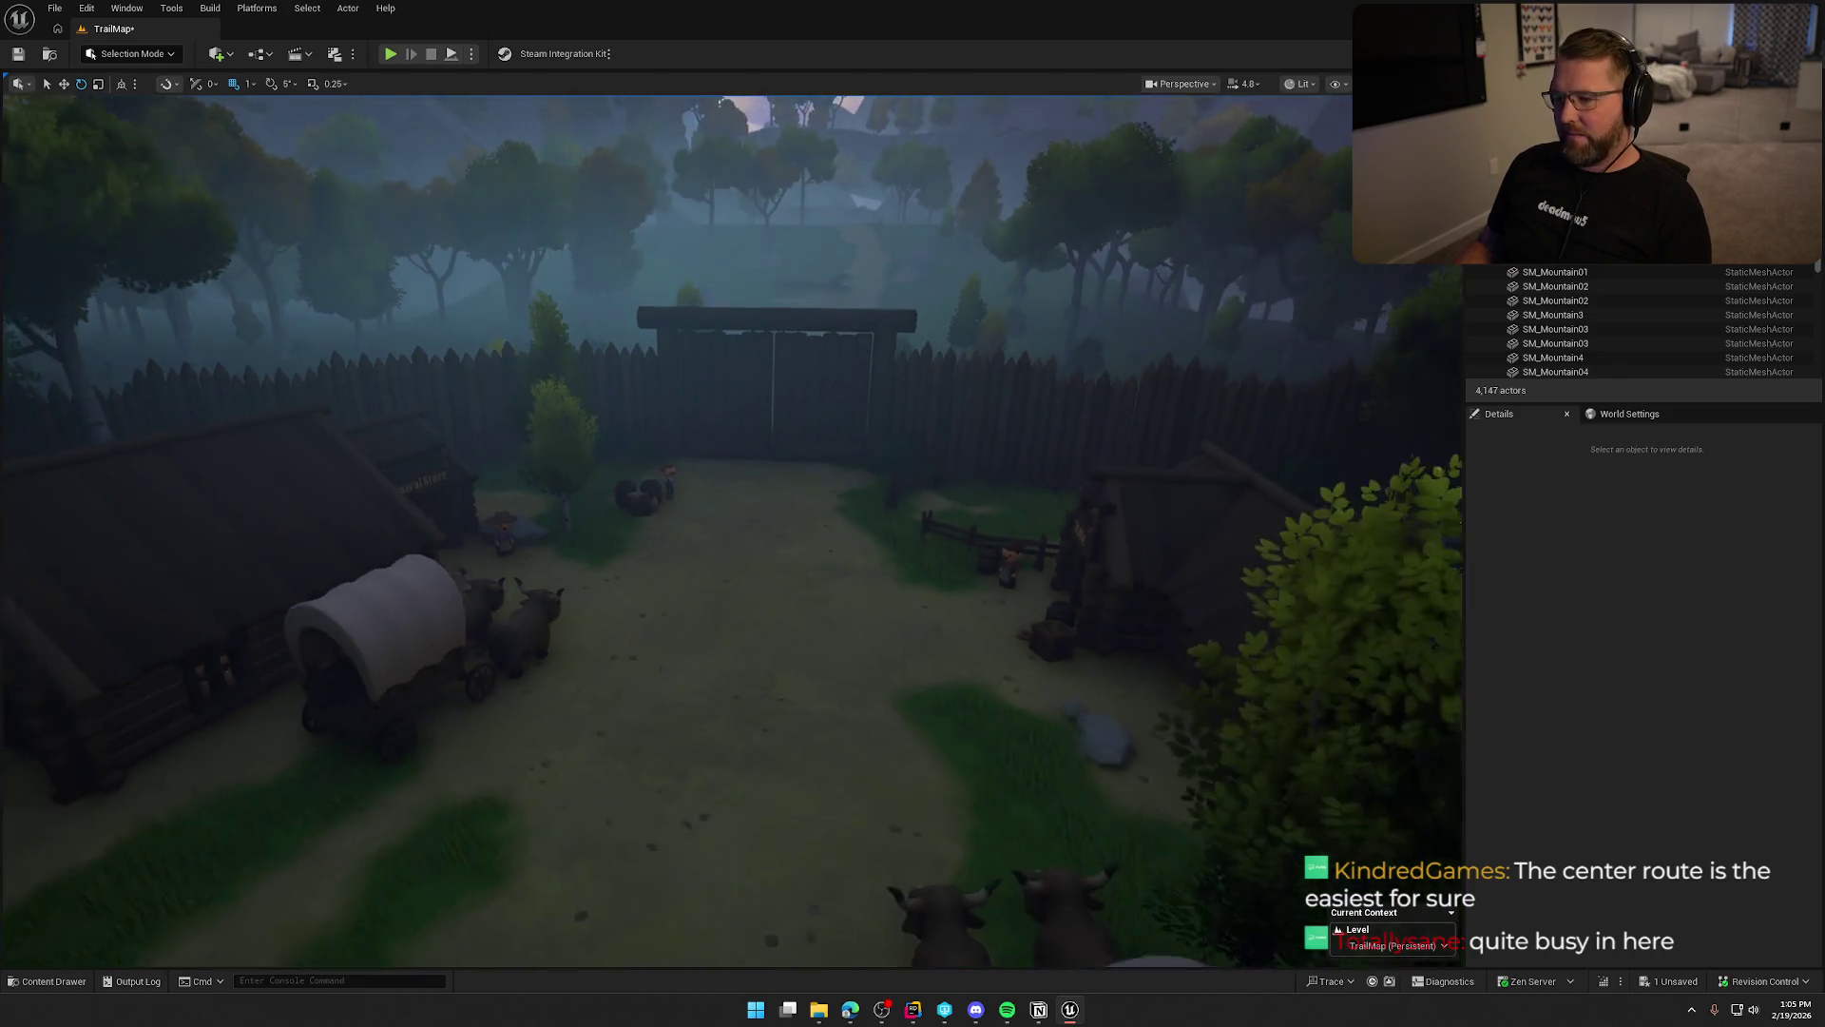
scroll(870, 482, up, 3)
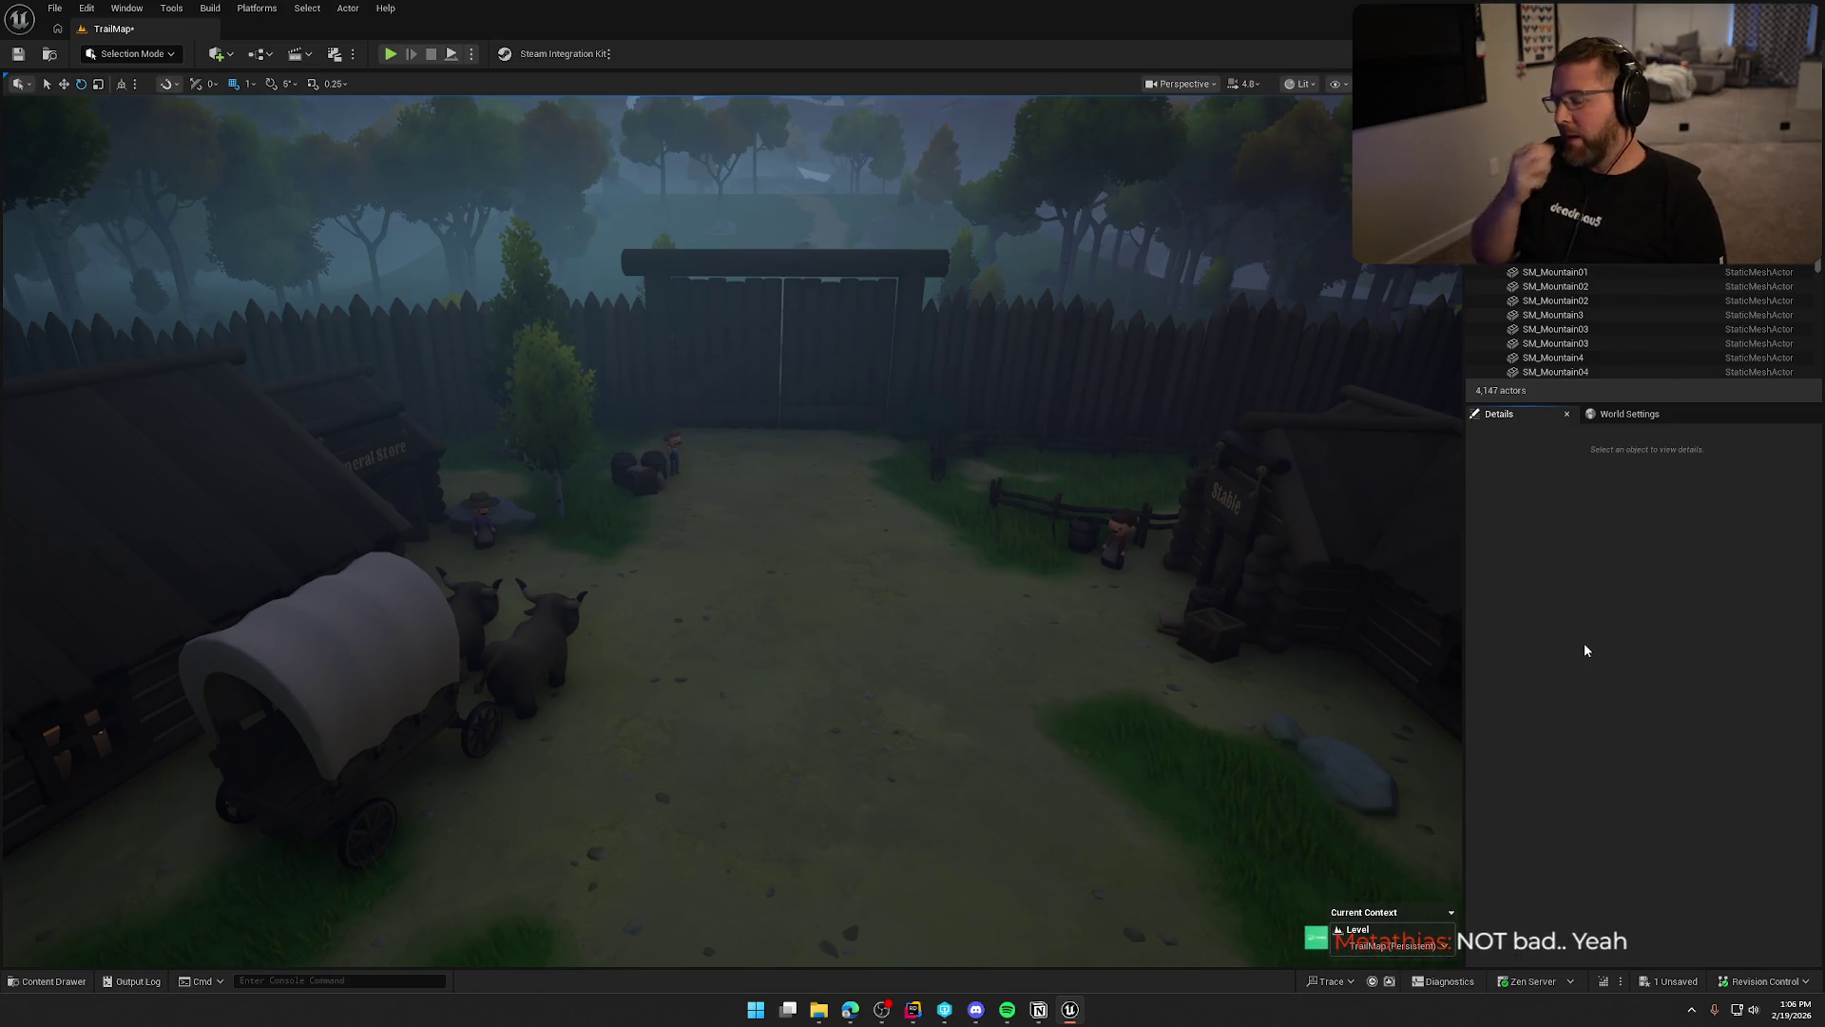
mouse_move(1336, 660)
mouse_down()
mouse_move(1331, 532)
mouse_move(1321, 585)
mouse_up()
scroll(1331, 541, up, 2)
scroll(551, 640, down, 2)
drag(551, 640, 551, 640)
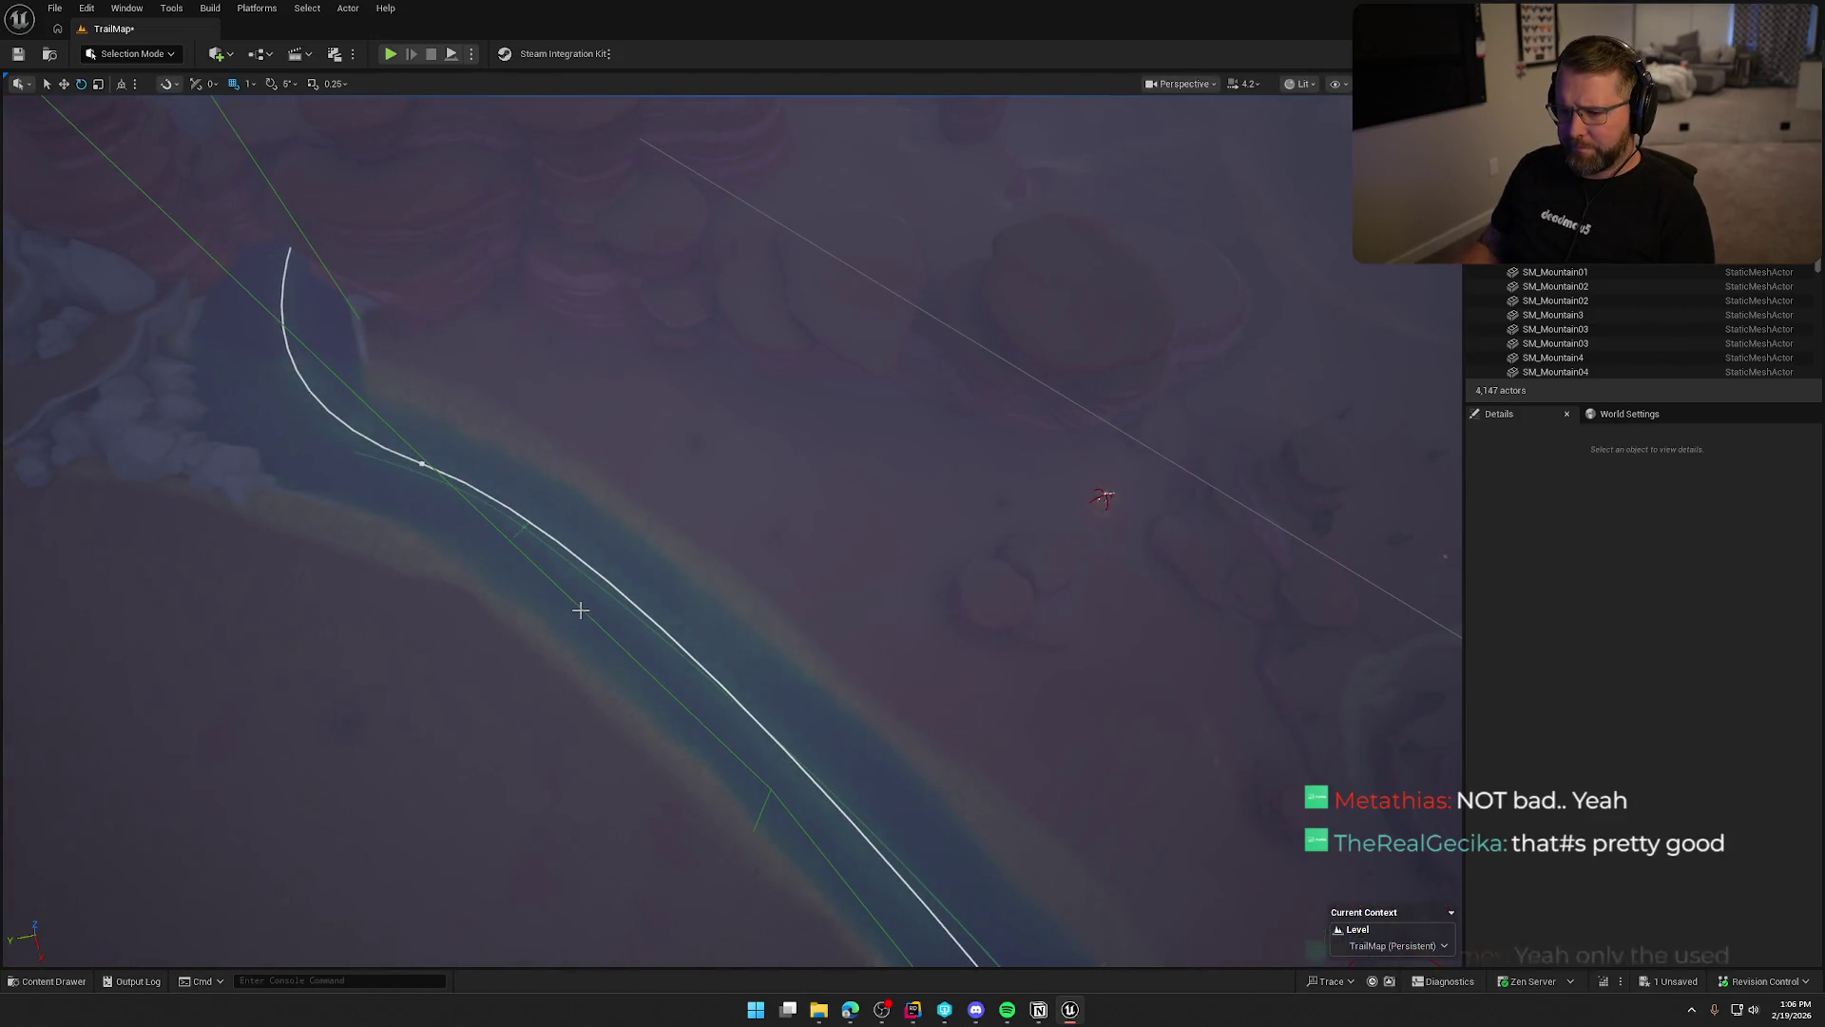
Frame TriggerVolume_Plains, then fly to TriggerVolume_Desert around the riverside desert camp.
click(579, 608)
key(f)
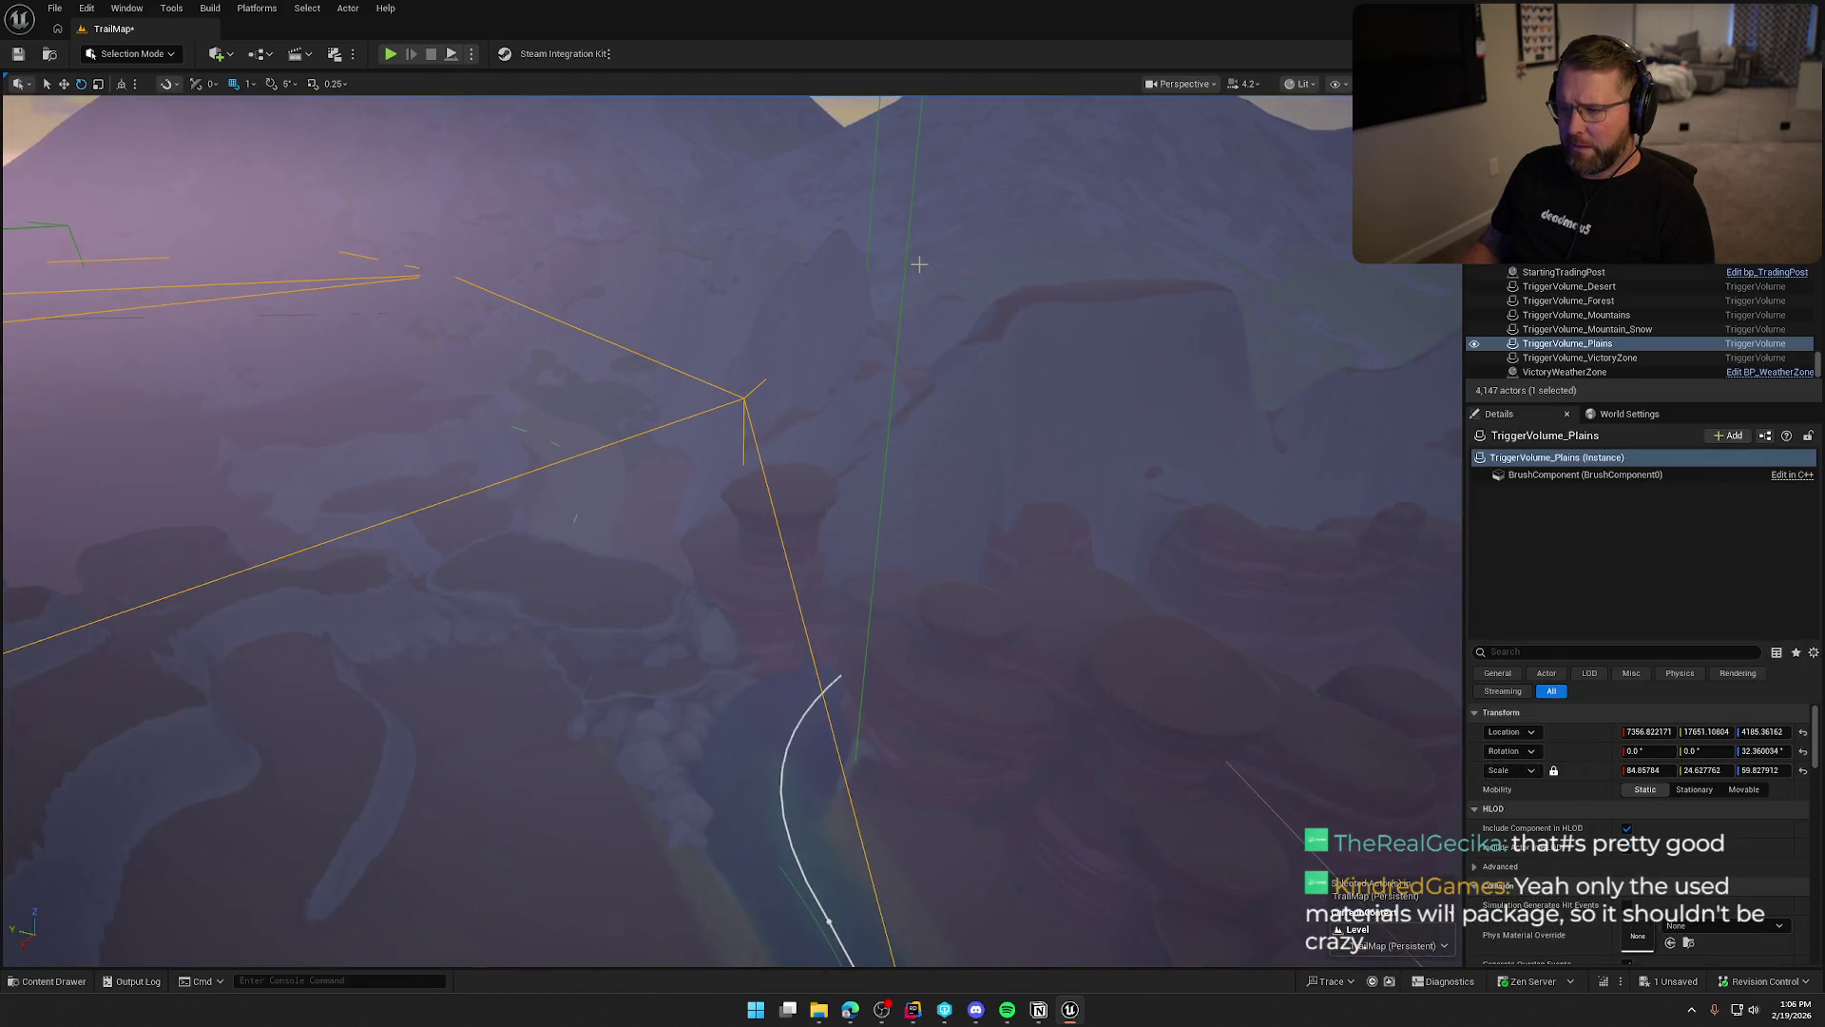
double_click(1569, 286)
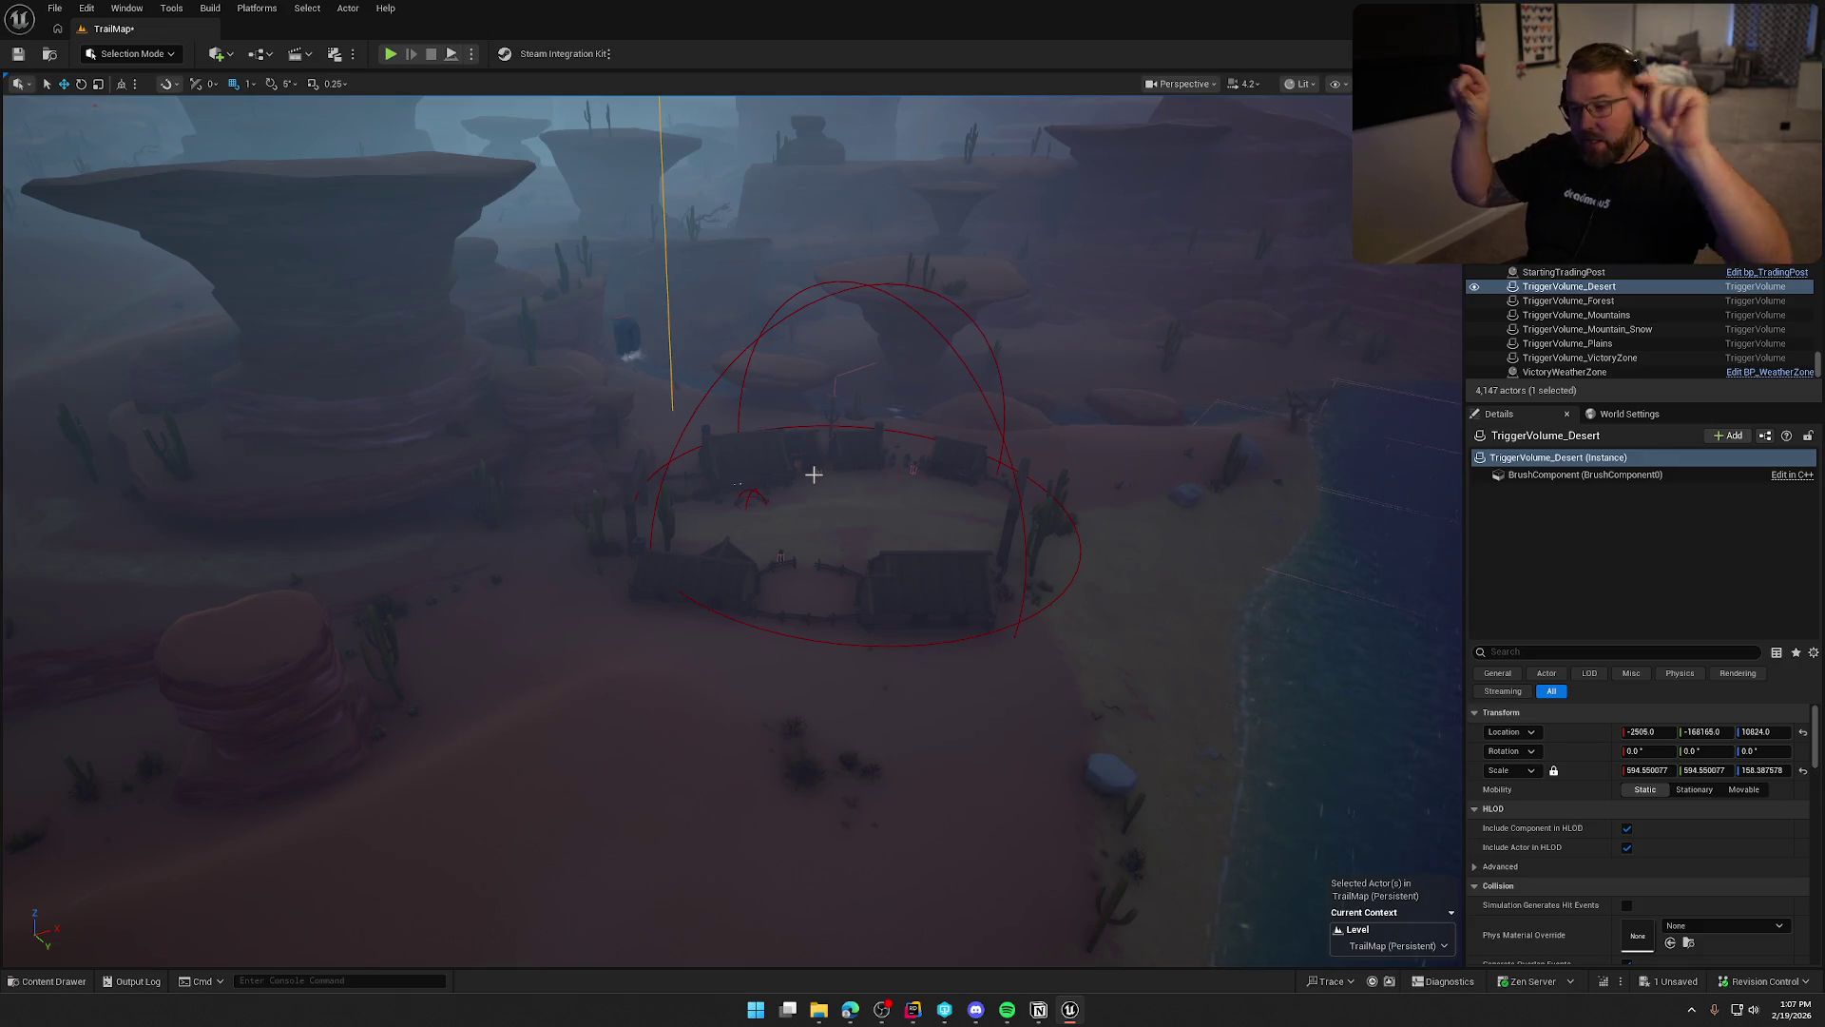
Orbit around the red Desert trigger sphere above the river and centre the view on it.
mouse_move(924, 478)
mouse_down()
mouse_move(861, 481)
mouse_move(861, 177)
mouse_up()
drag(792, 591, 793, 591)
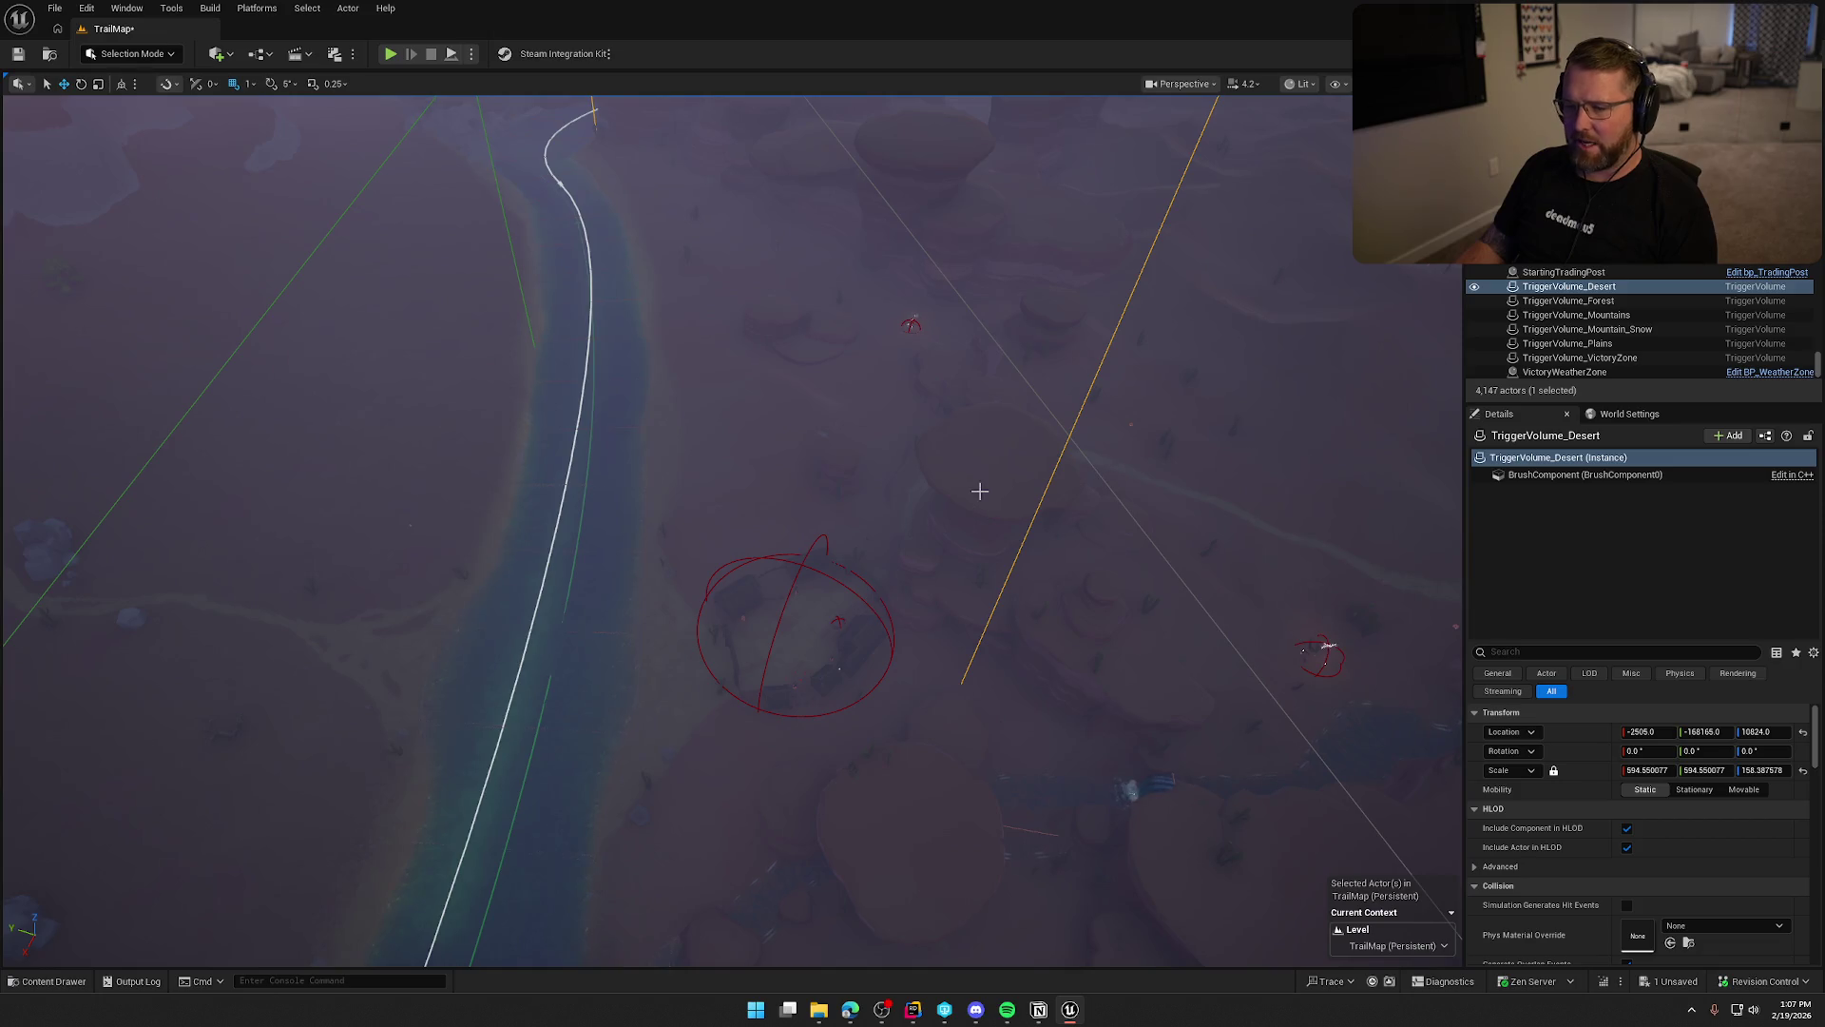
drag(917, 539, 718, 196)
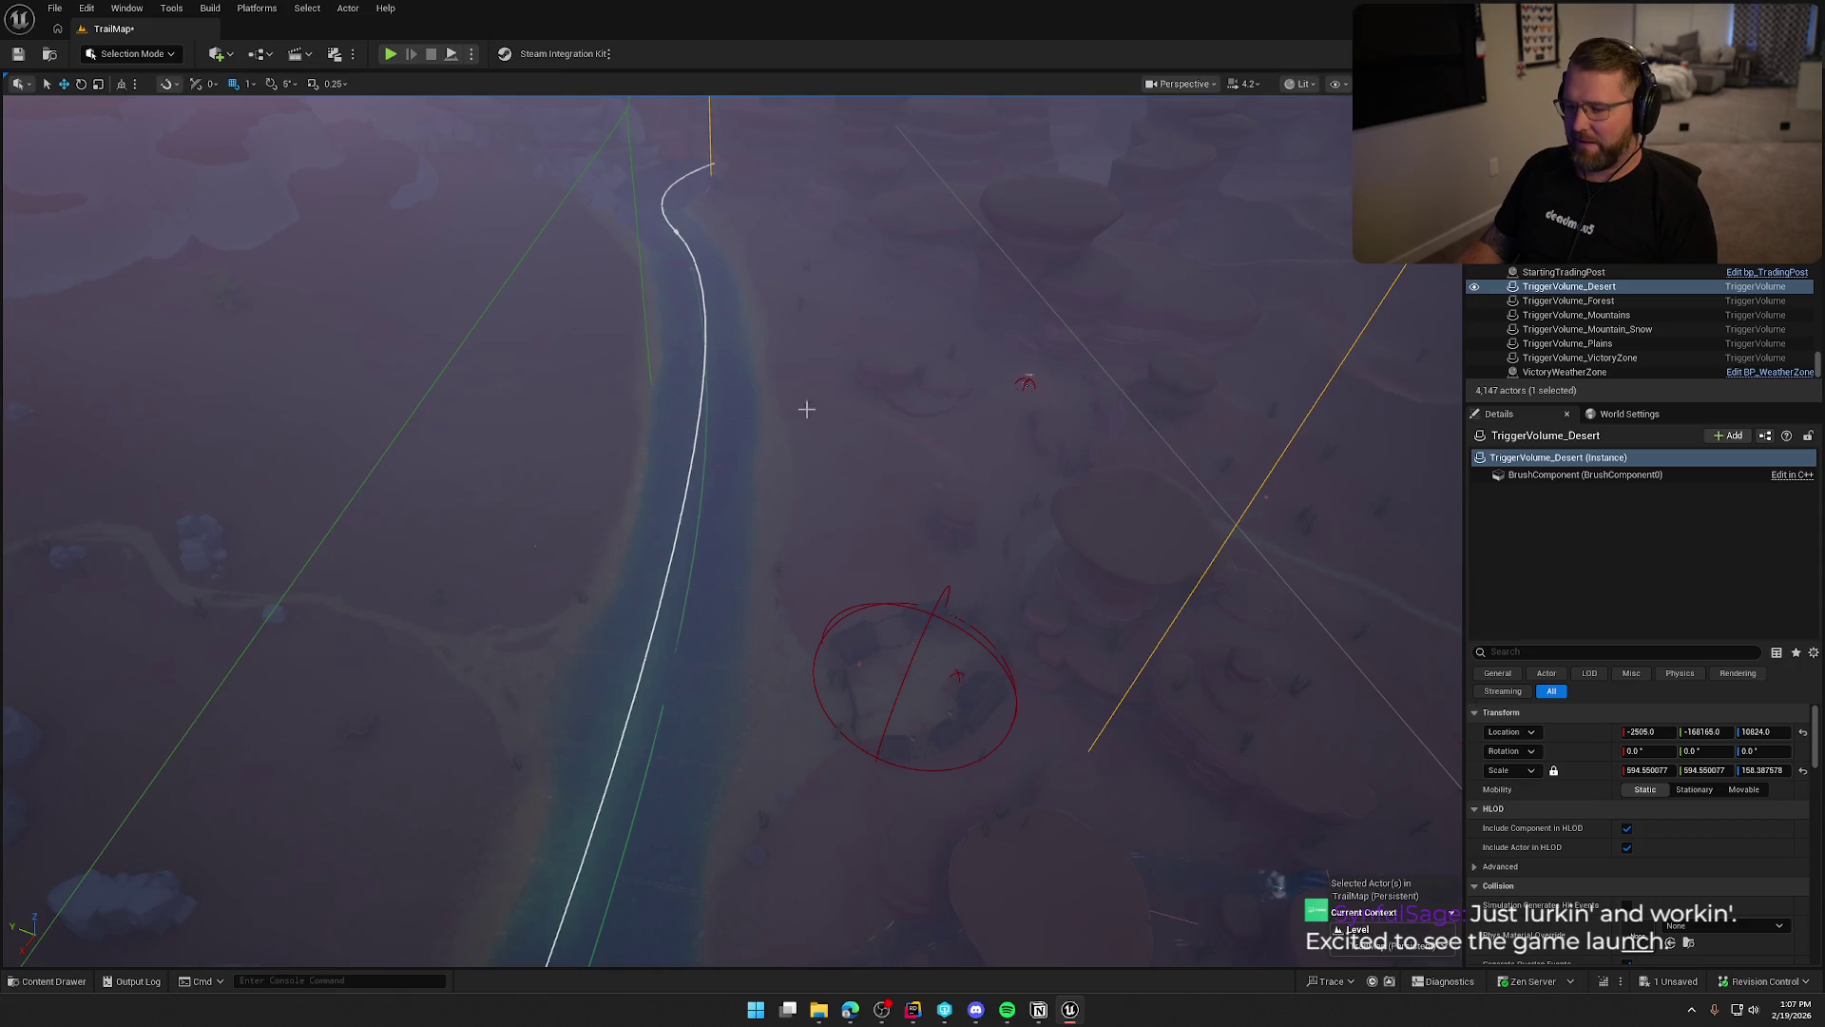
drag(822, 495, 821, 495)
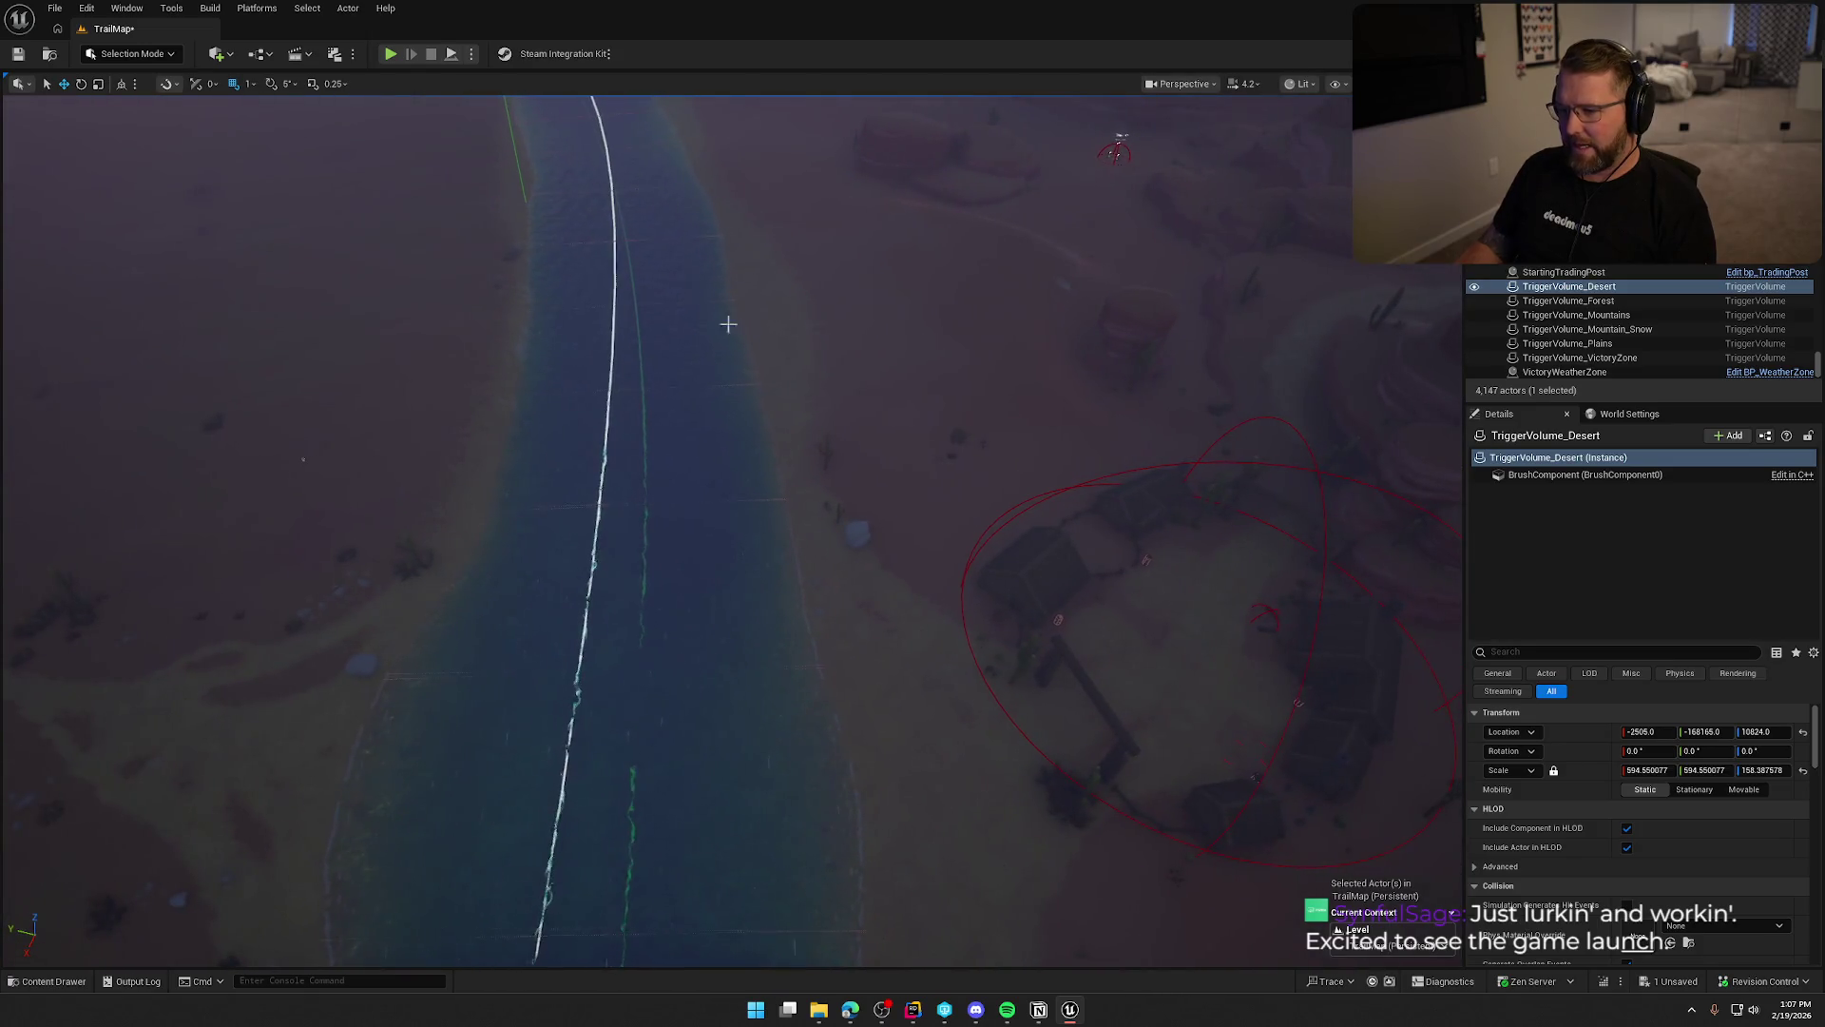
key(f)
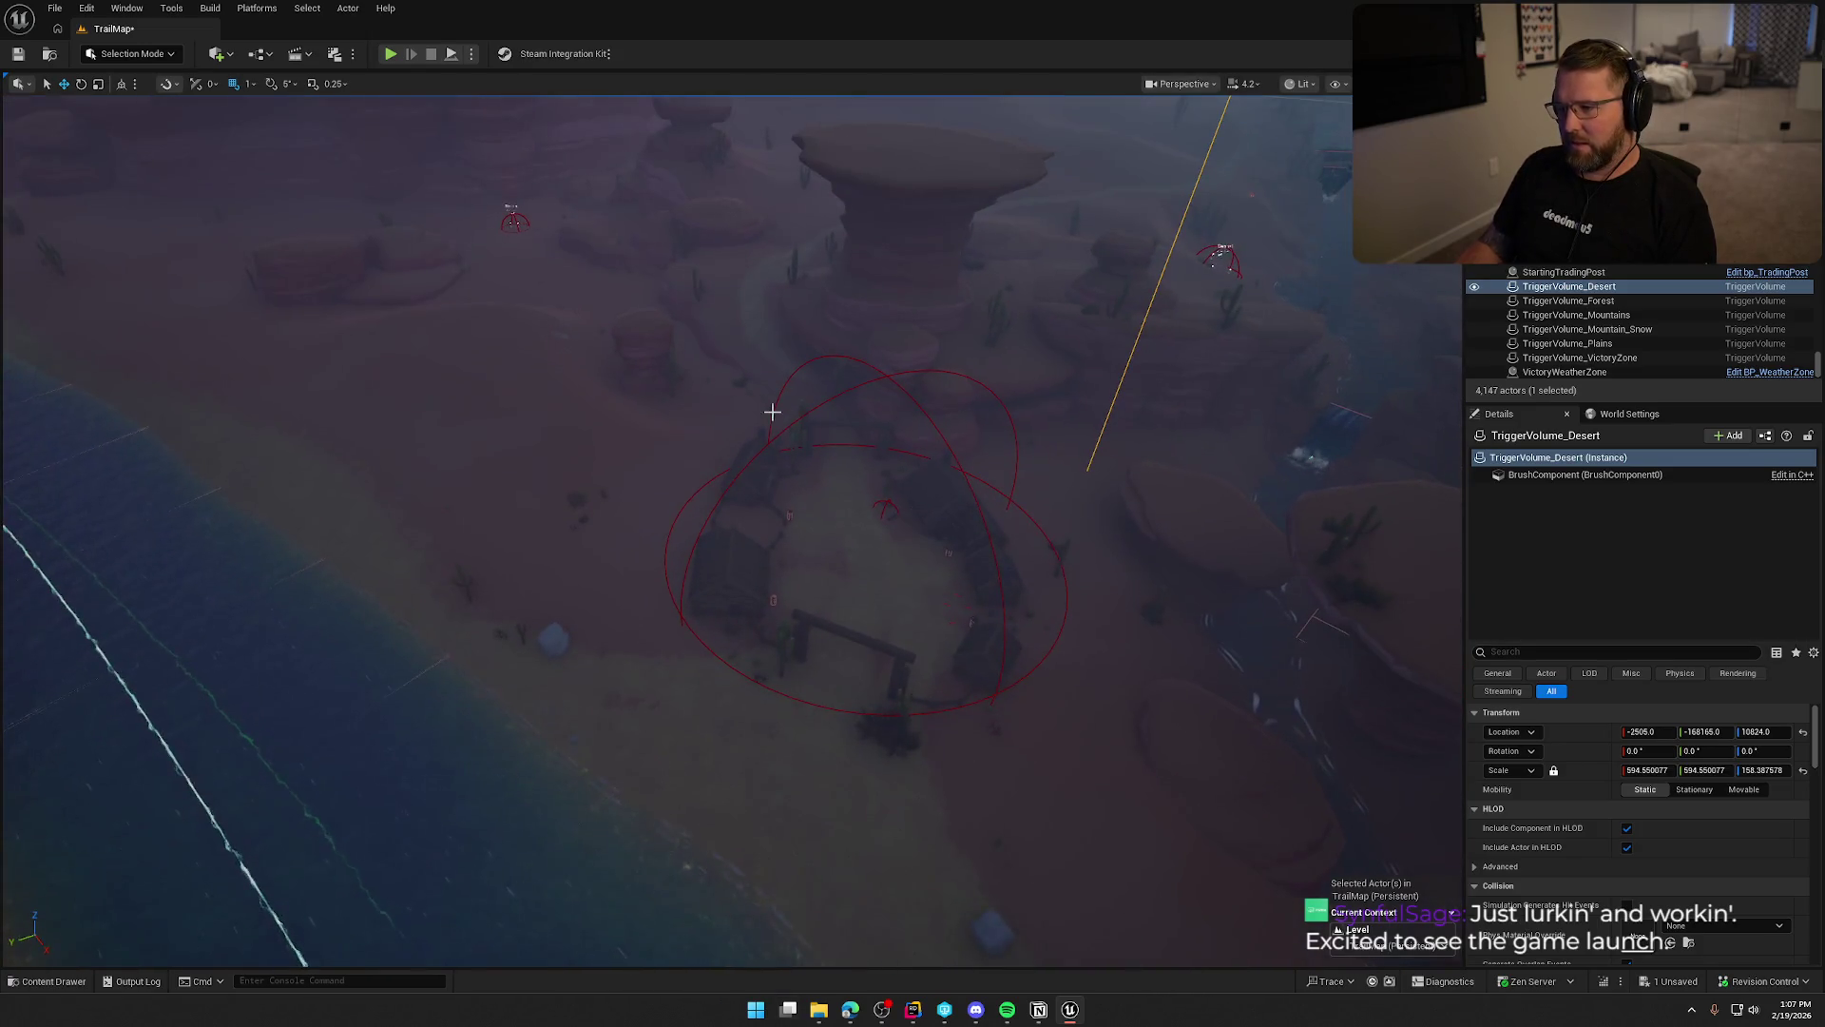
Look down over the river and camp, then deselect TriggerVolume_Desert.
drag(767, 409, 760, 158)
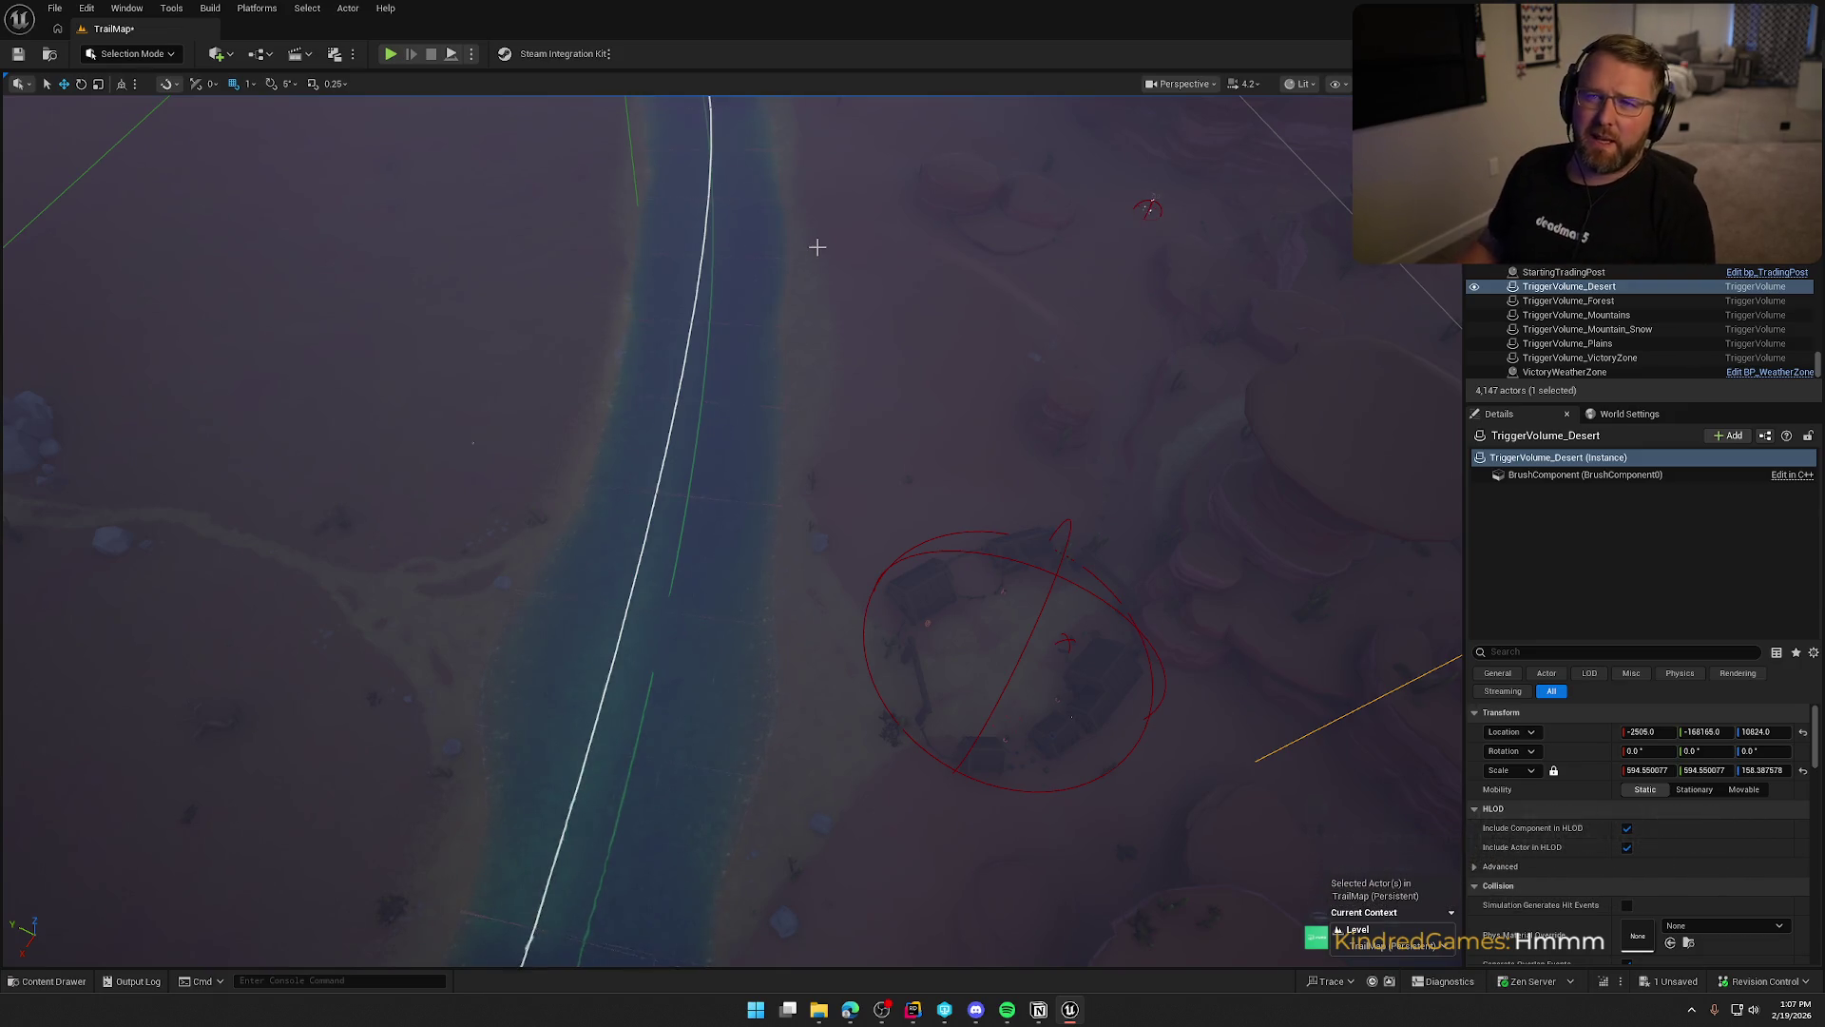
drag(818, 248, 813, 133)
key(f)
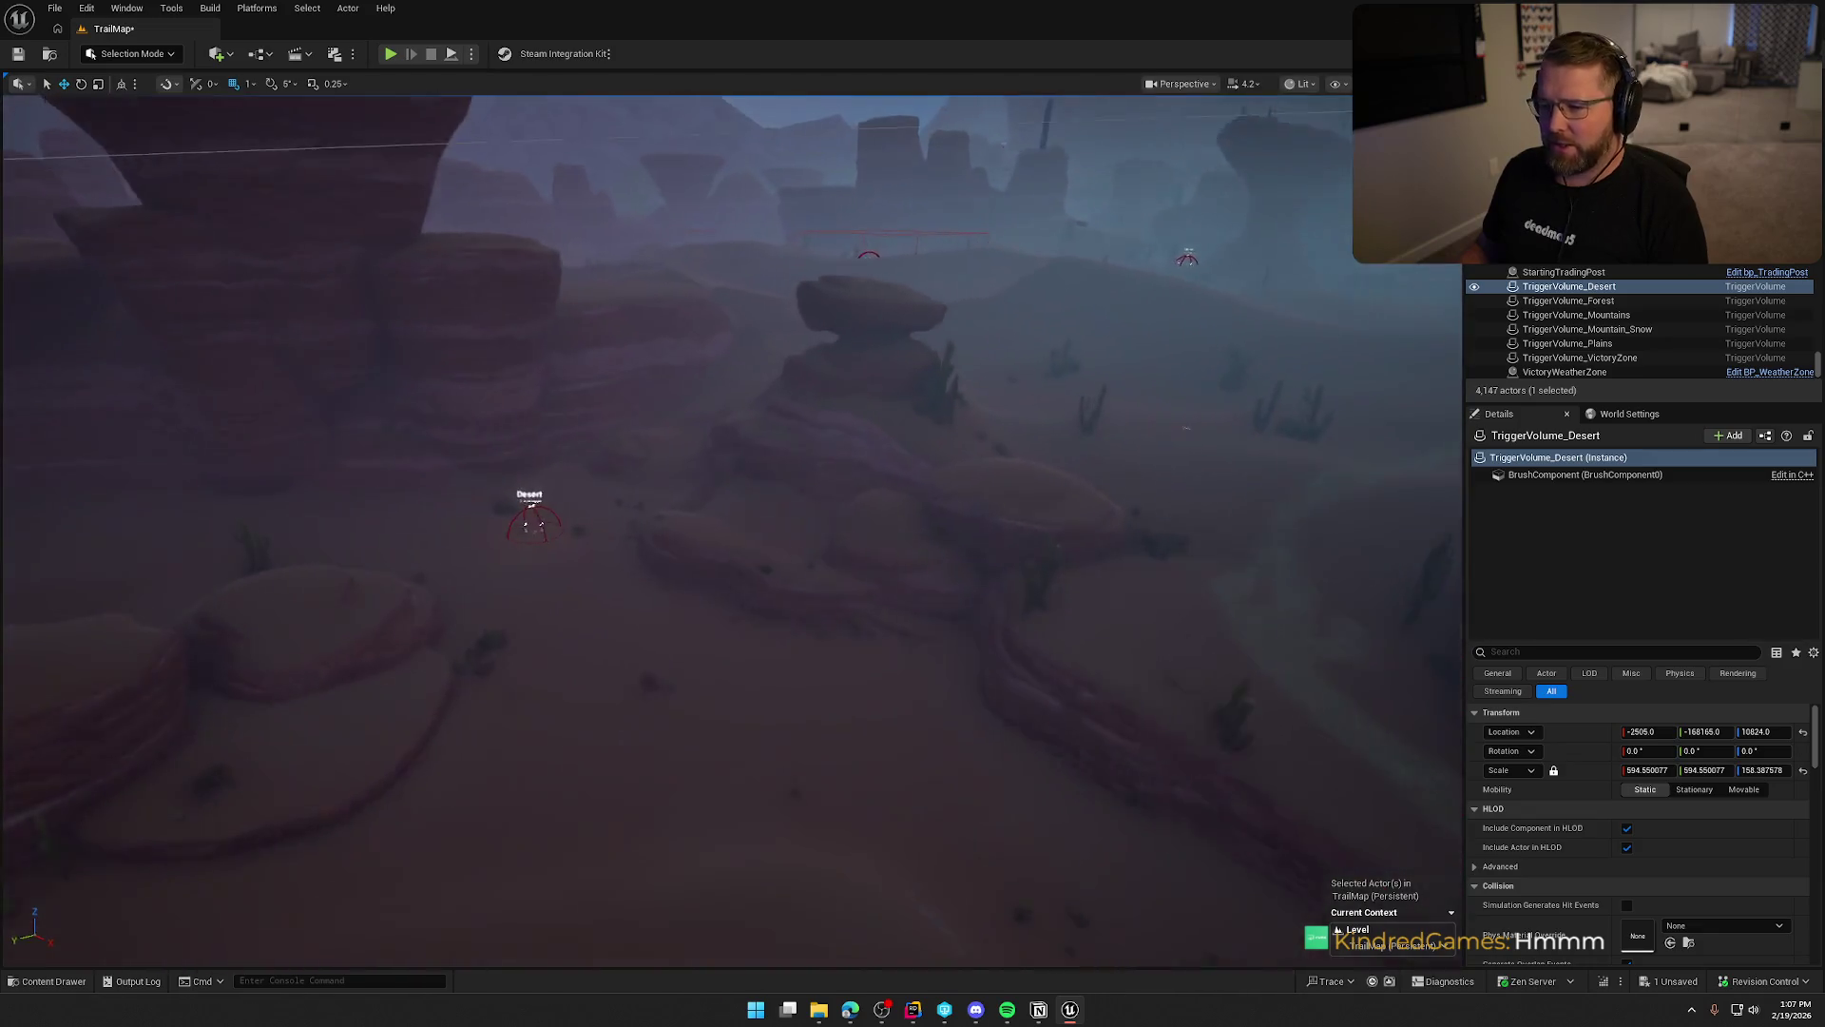
scroll(723, 475, down, 10)
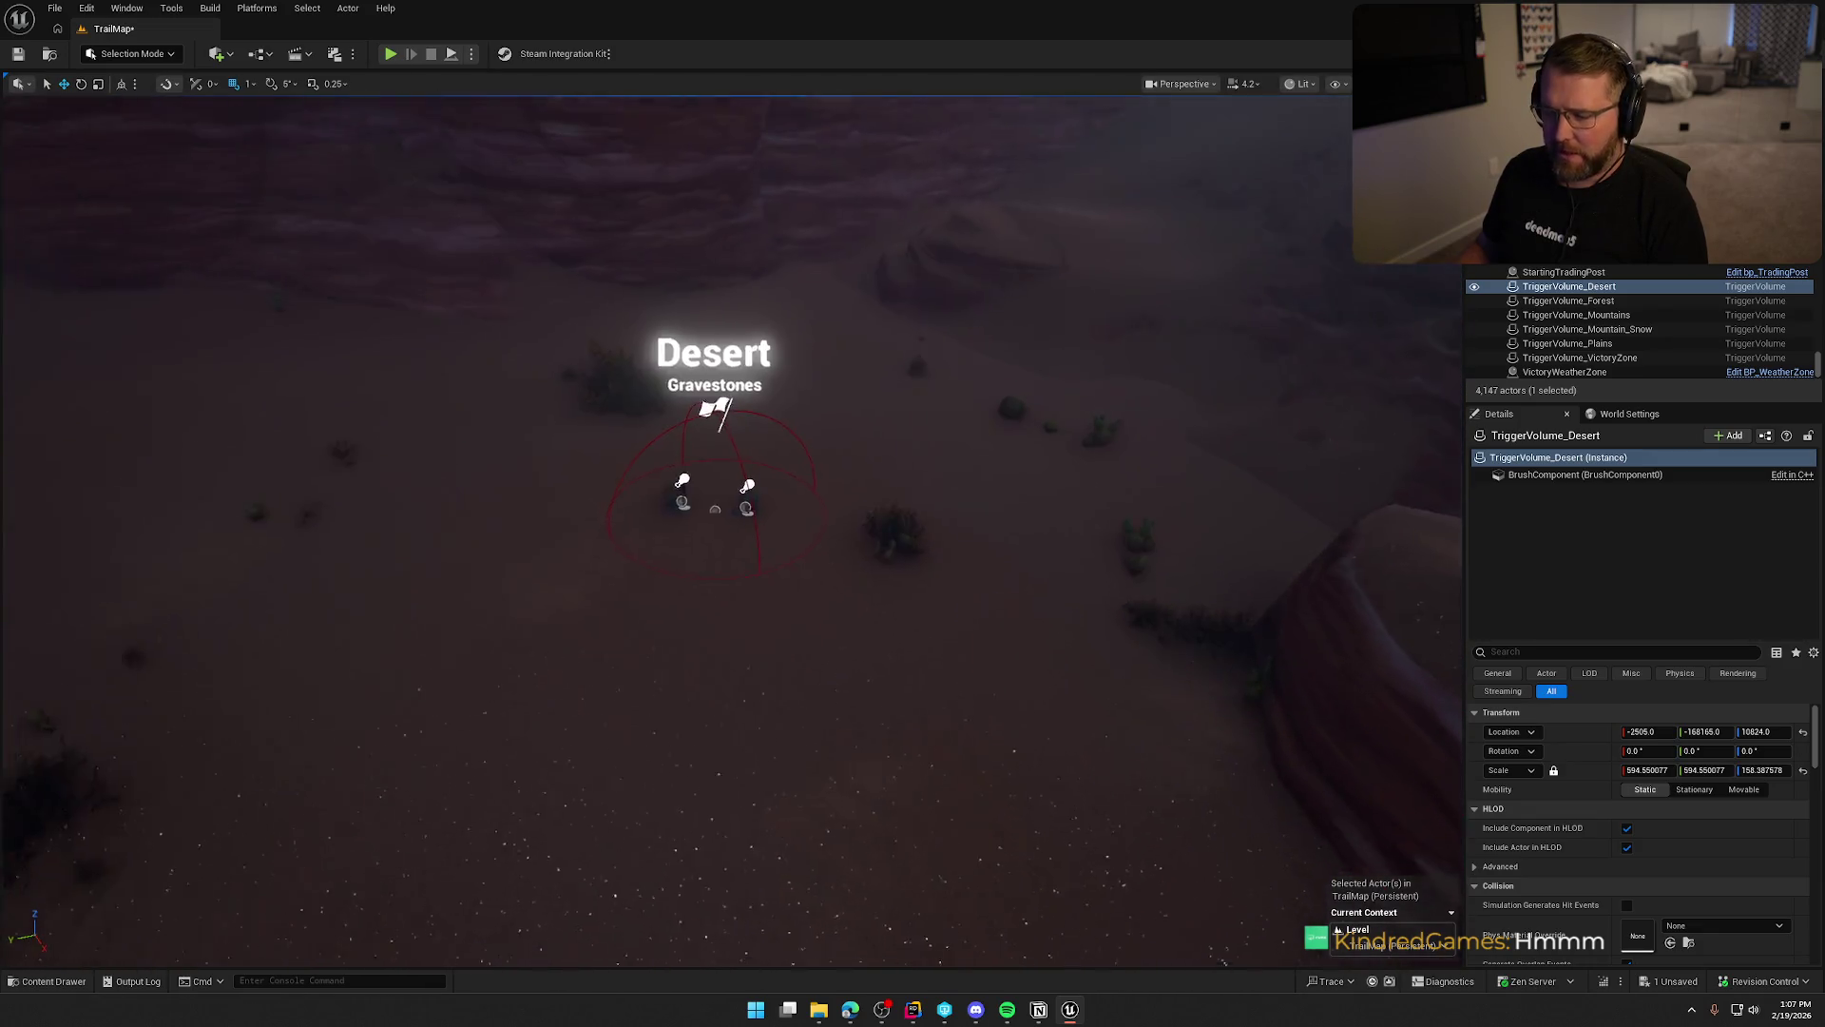
scroll(1404, 428, down, 5)
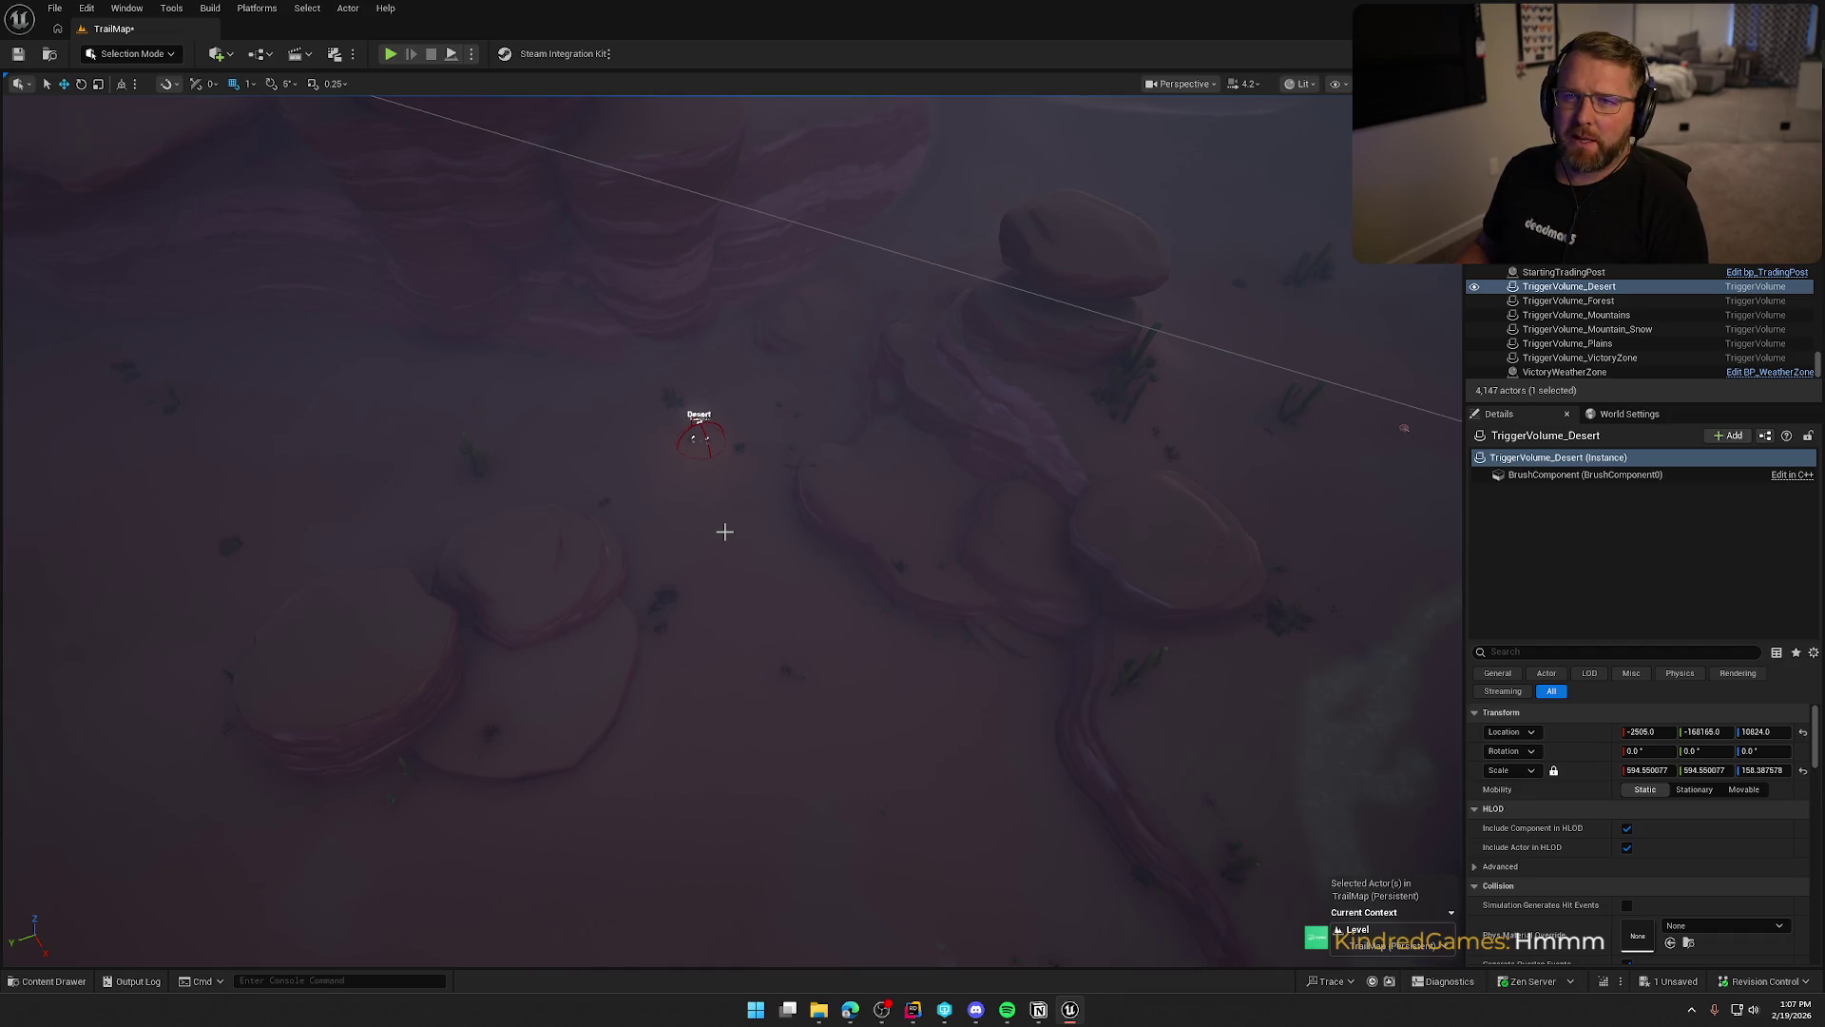
drag(830, 552, 827, 562)
key(Escape)
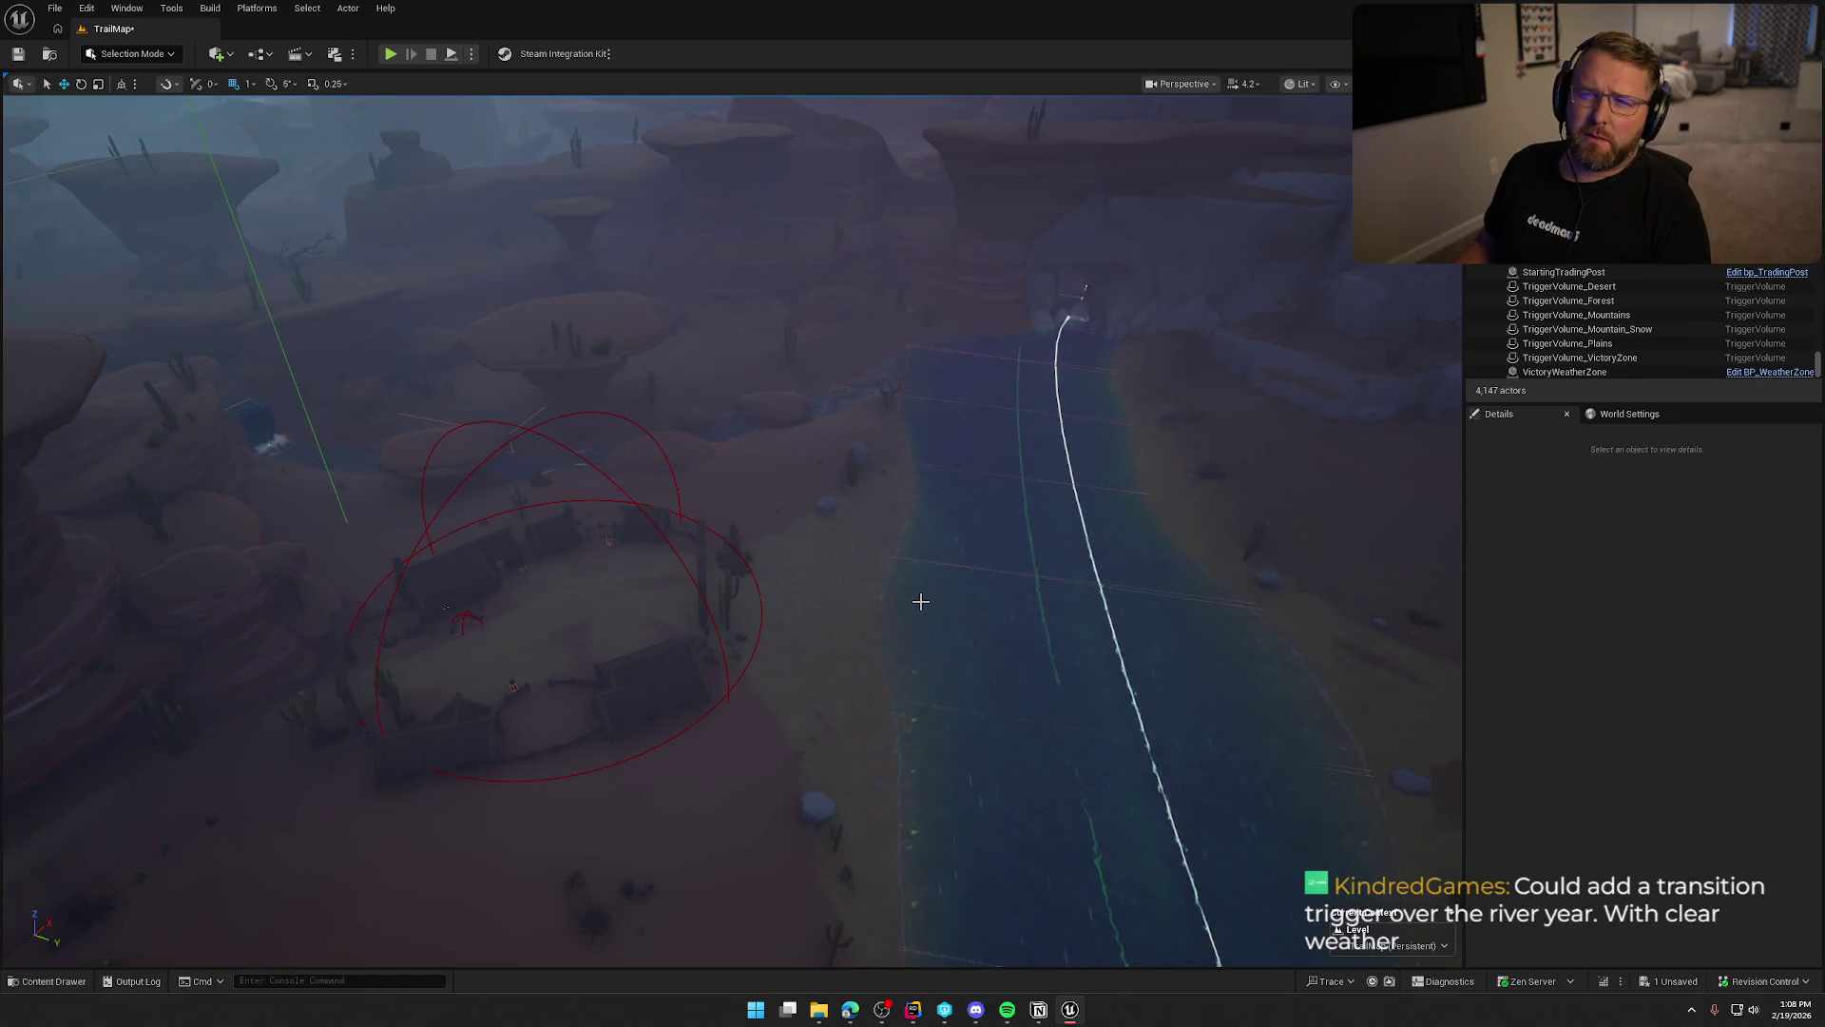
Fly along the river over the canyon, then select and frame TriggerVolume_Plains.
drag(921, 601, 924, 529)
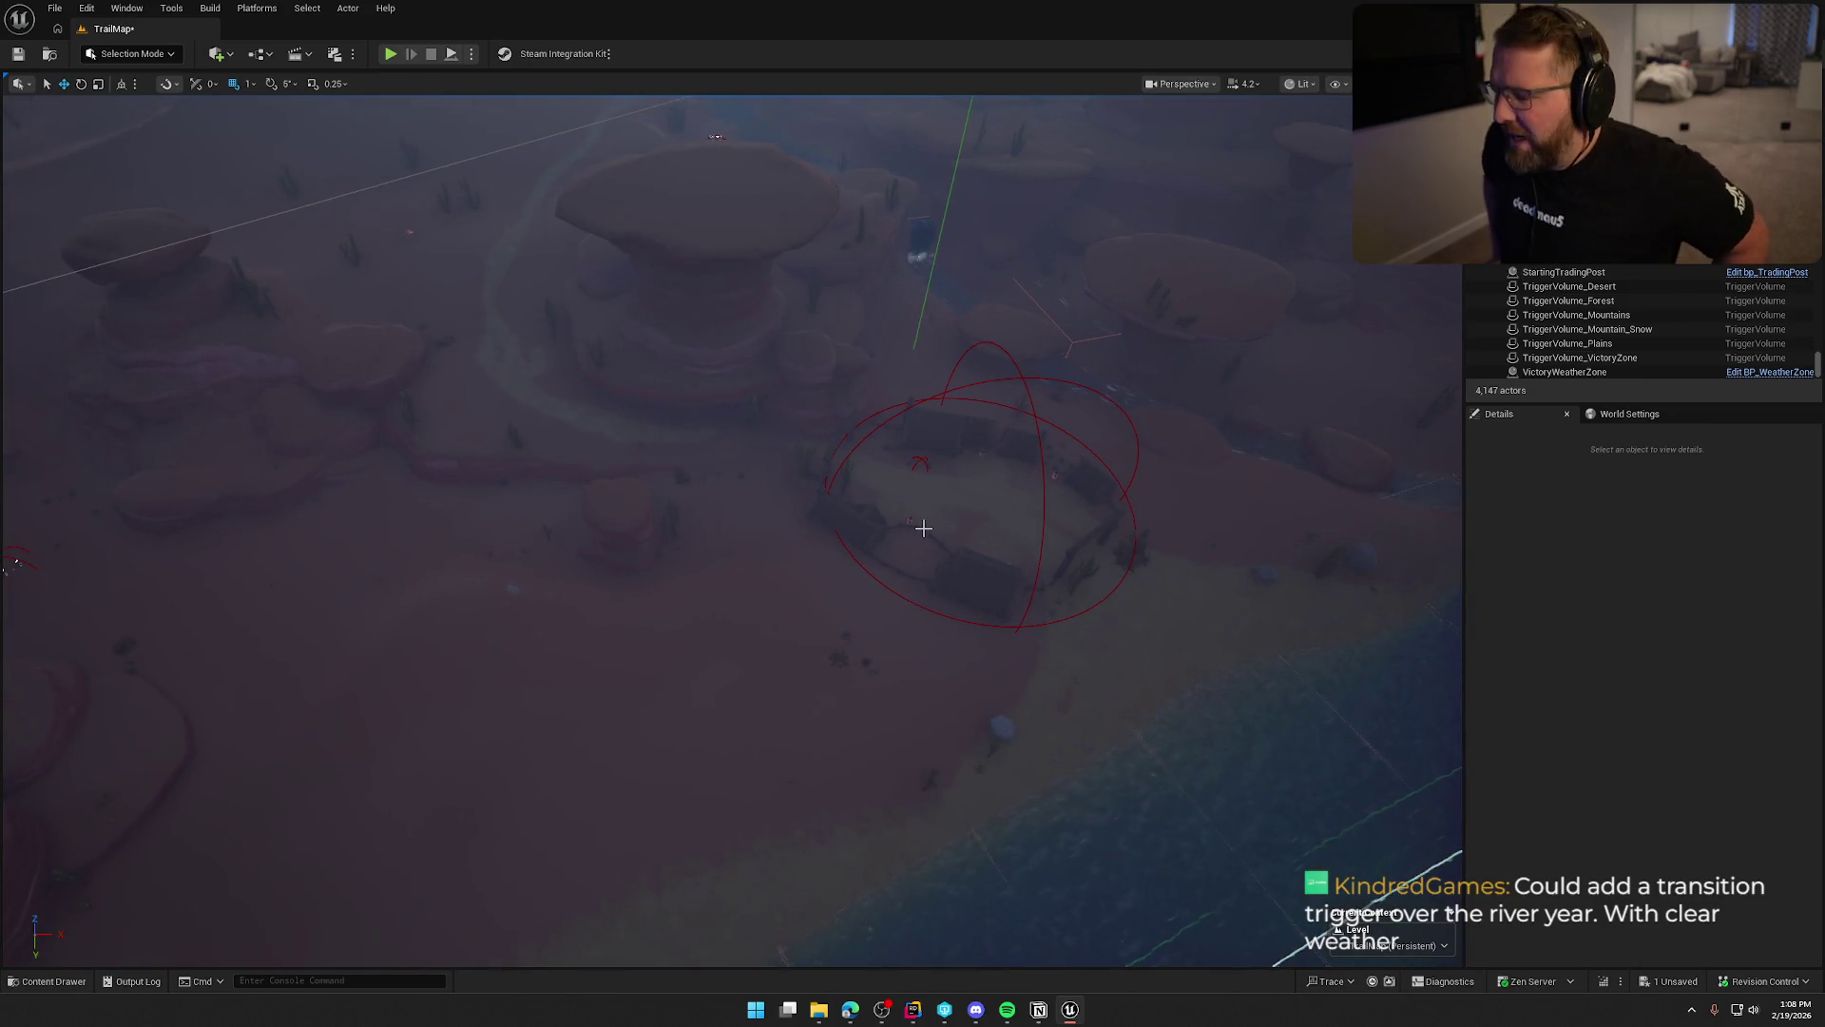
drag(860, 591, 867, 584)
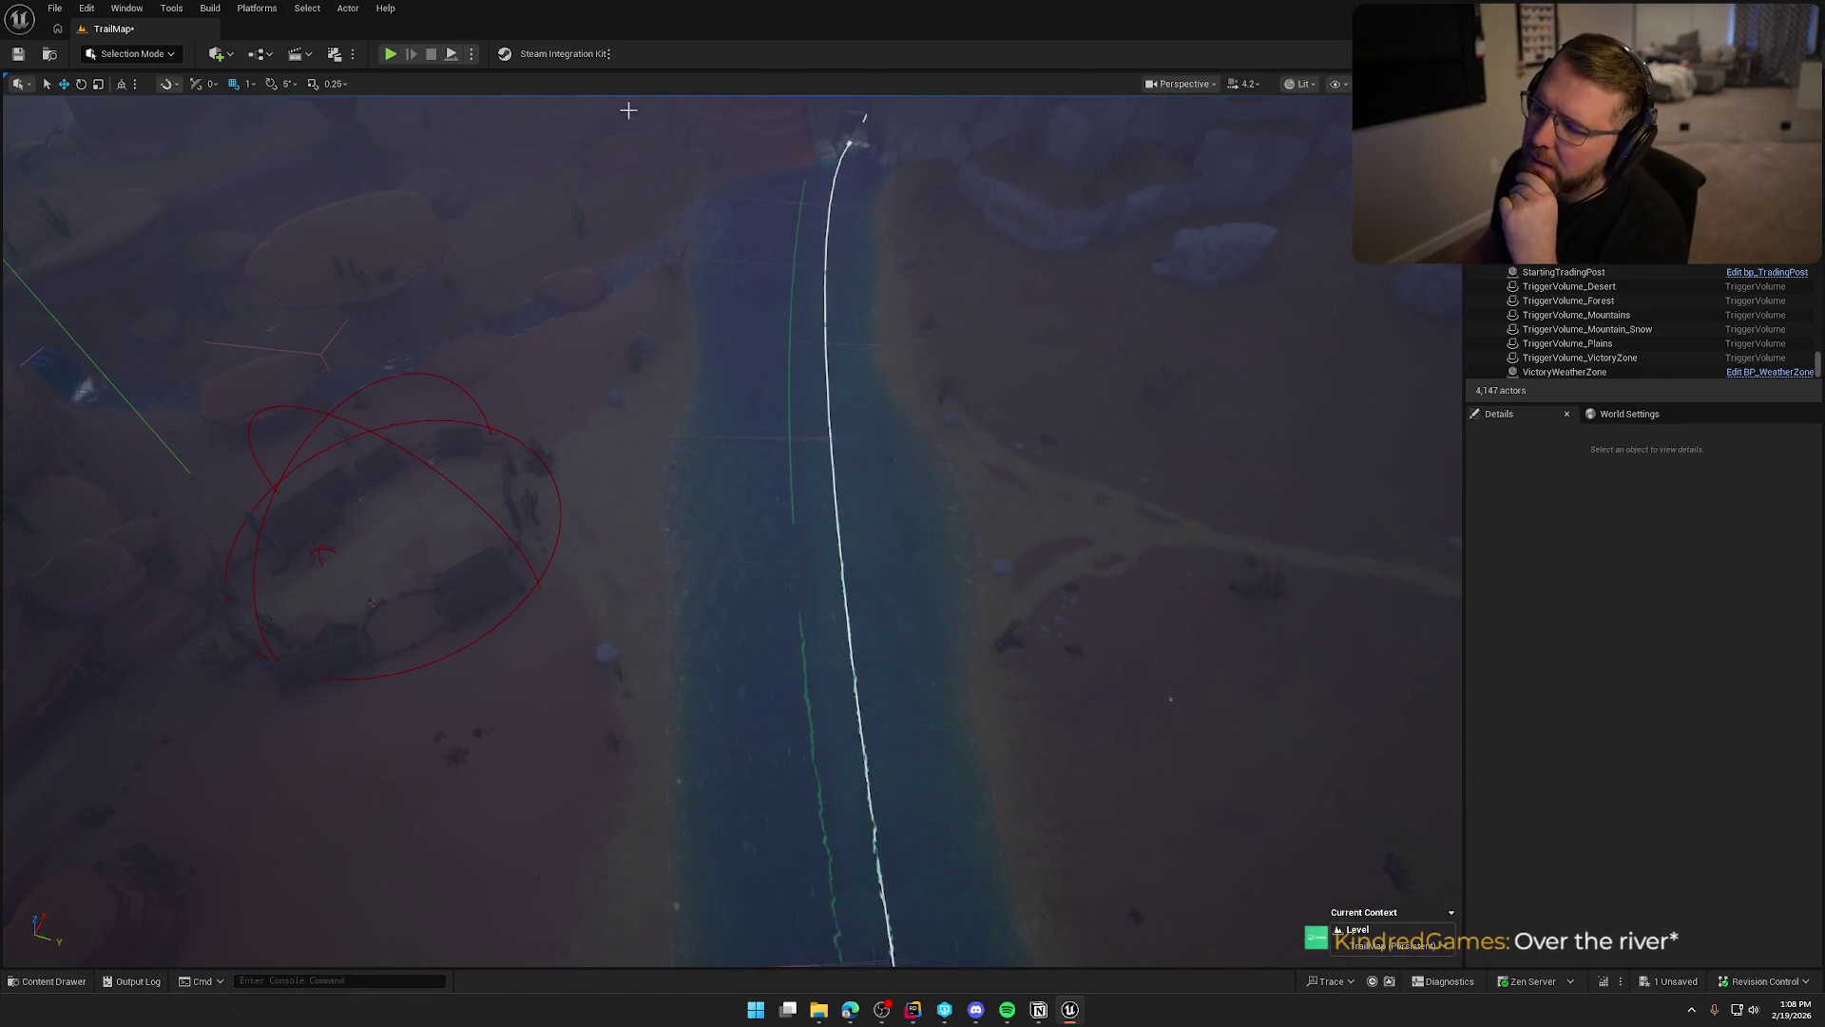
drag(1171, 700, 1171, 494)
drag(811, 419, 768, 331)
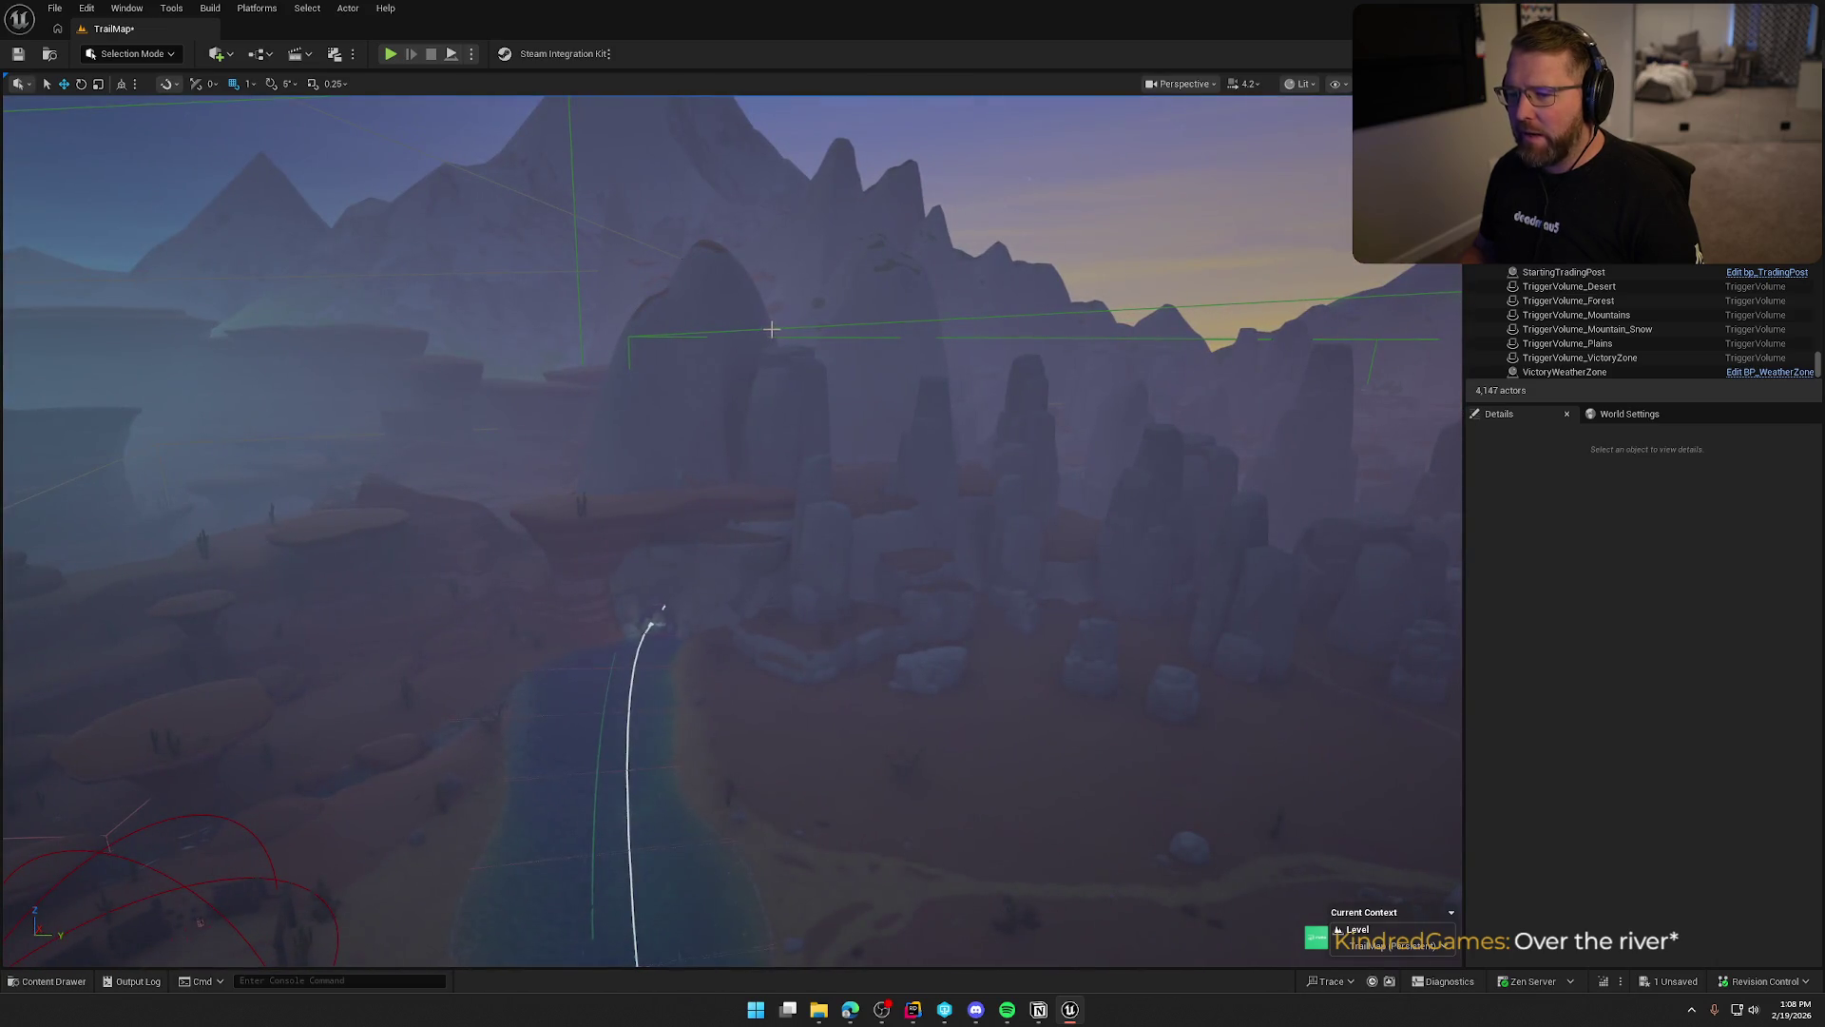
click(772, 329)
key(f)
mouse_move(977, 304)
mouse_down()
mouse_move(960, 309)
mouse_move(977, 304)
mouse_up()
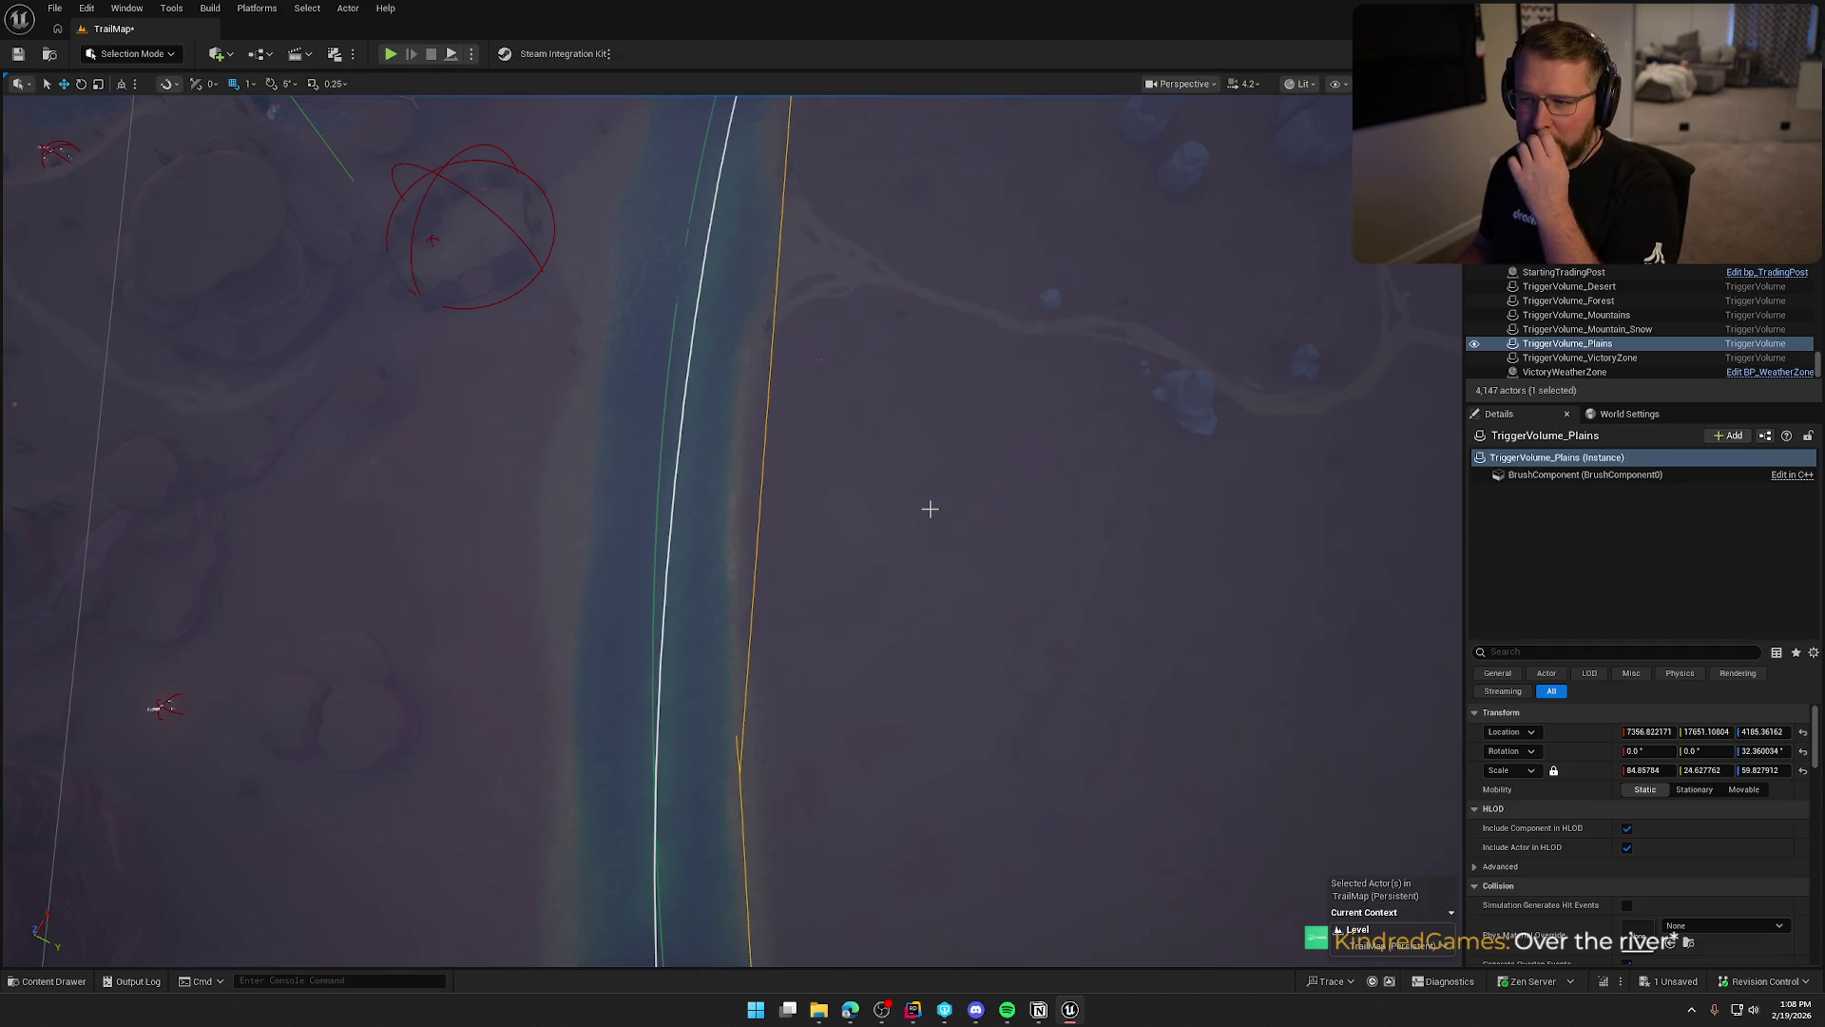
Survey the terrain by the river and hut, deselect the plains volume, and open World Settings.
mouse_move(926, 532)
mouse_down()
mouse_move(889, 418)
mouse_move(935, 819)
mouse_up()
drag(988, 712, 971, 761)
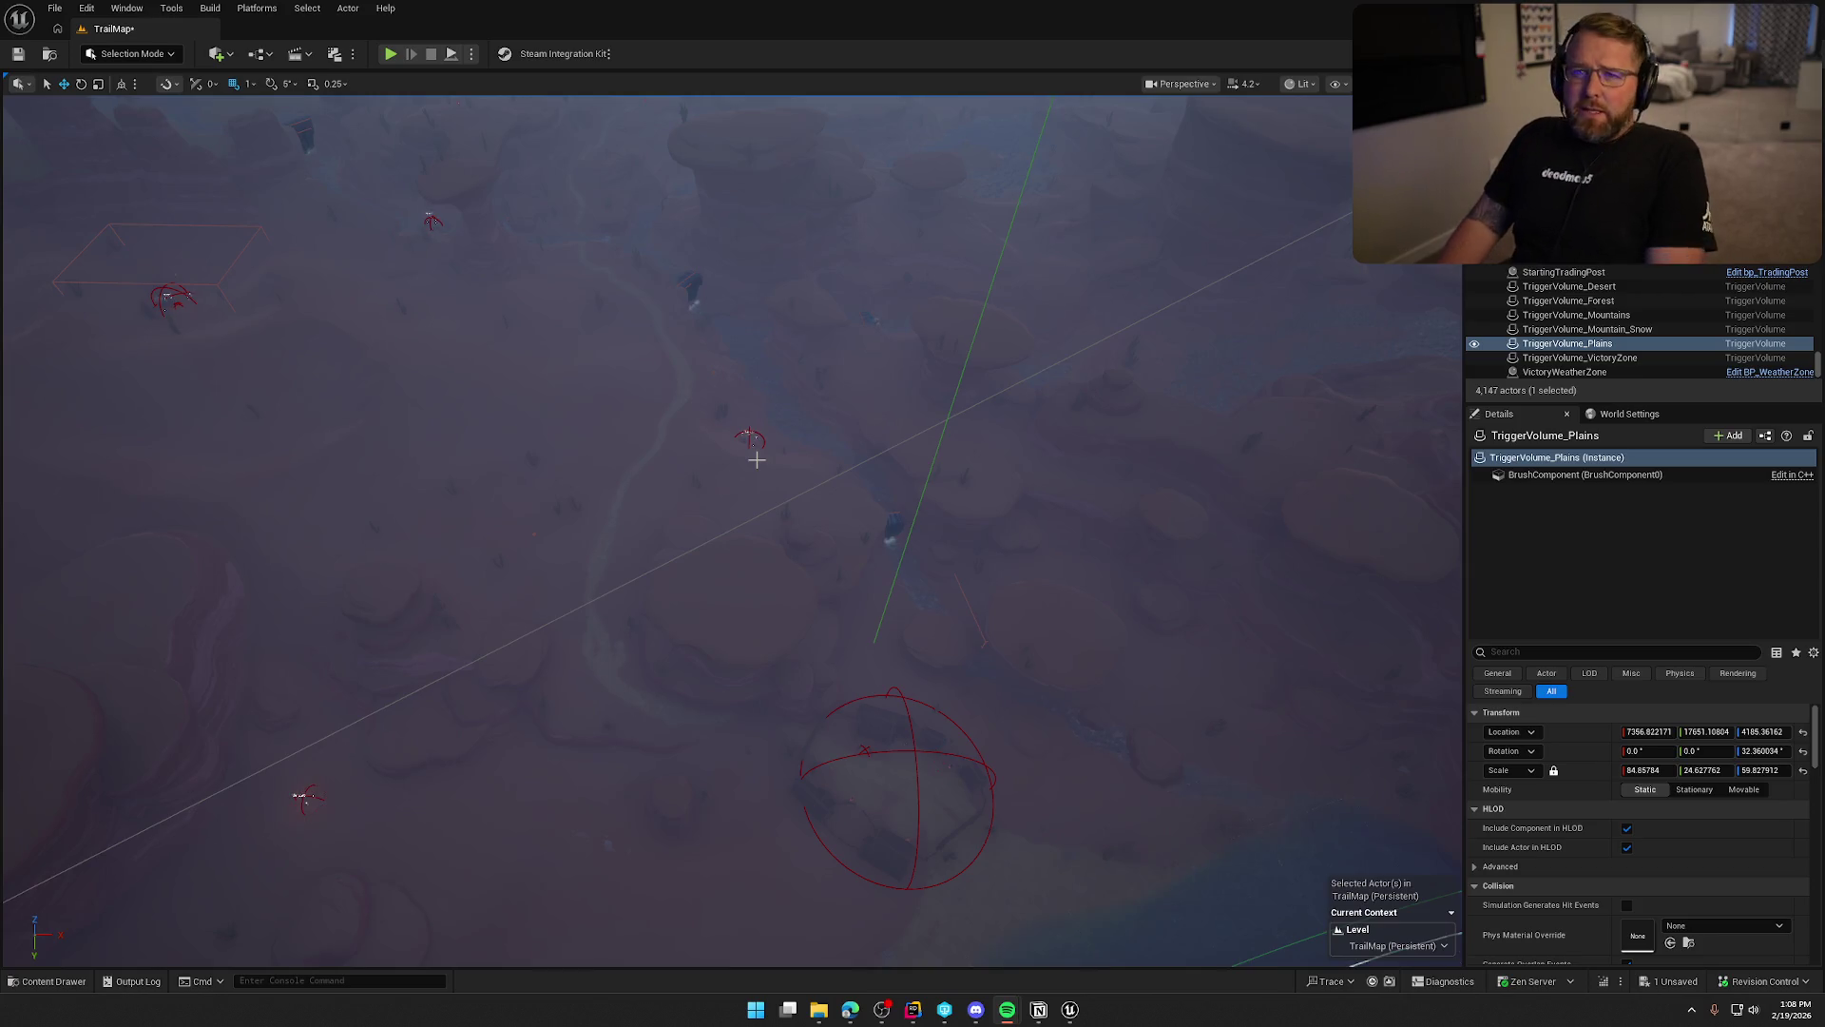
mouse_move(765, 459)
mouse_down()
mouse_move(793, 447)
mouse_move(782, 460)
mouse_up()
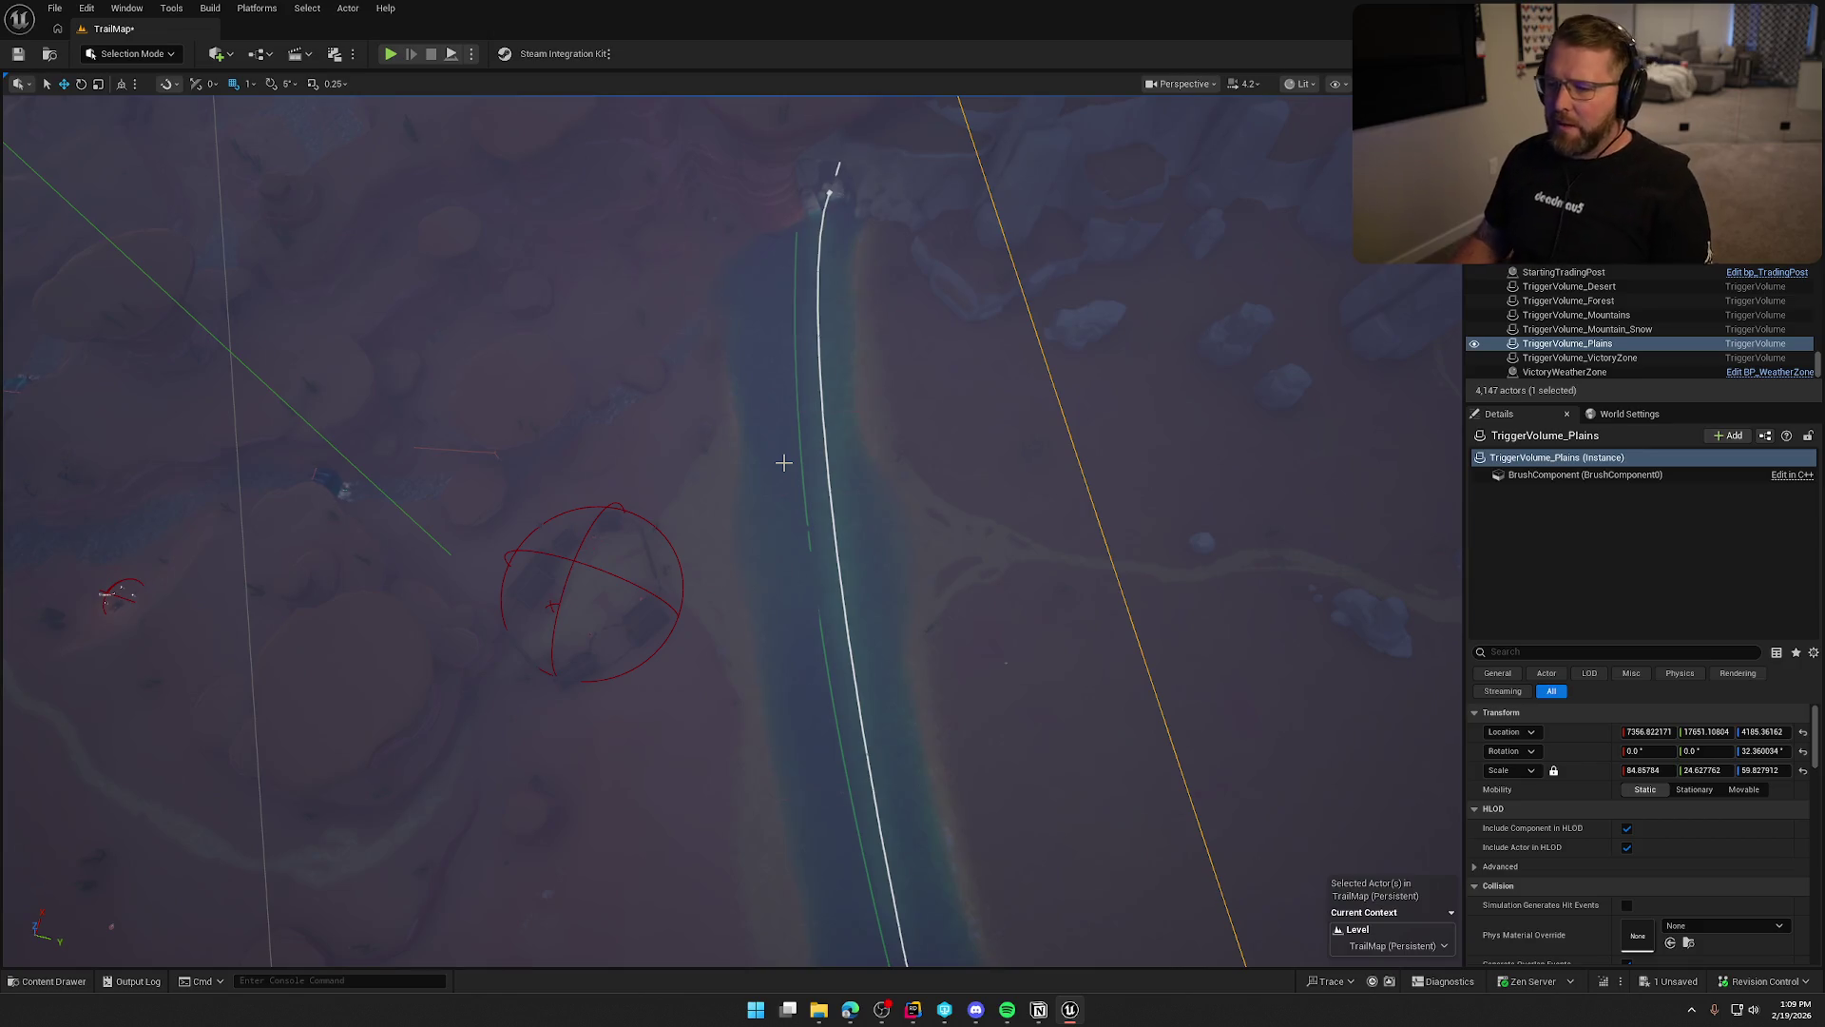
click(784, 463)
scroll(732, 532, down, 5)
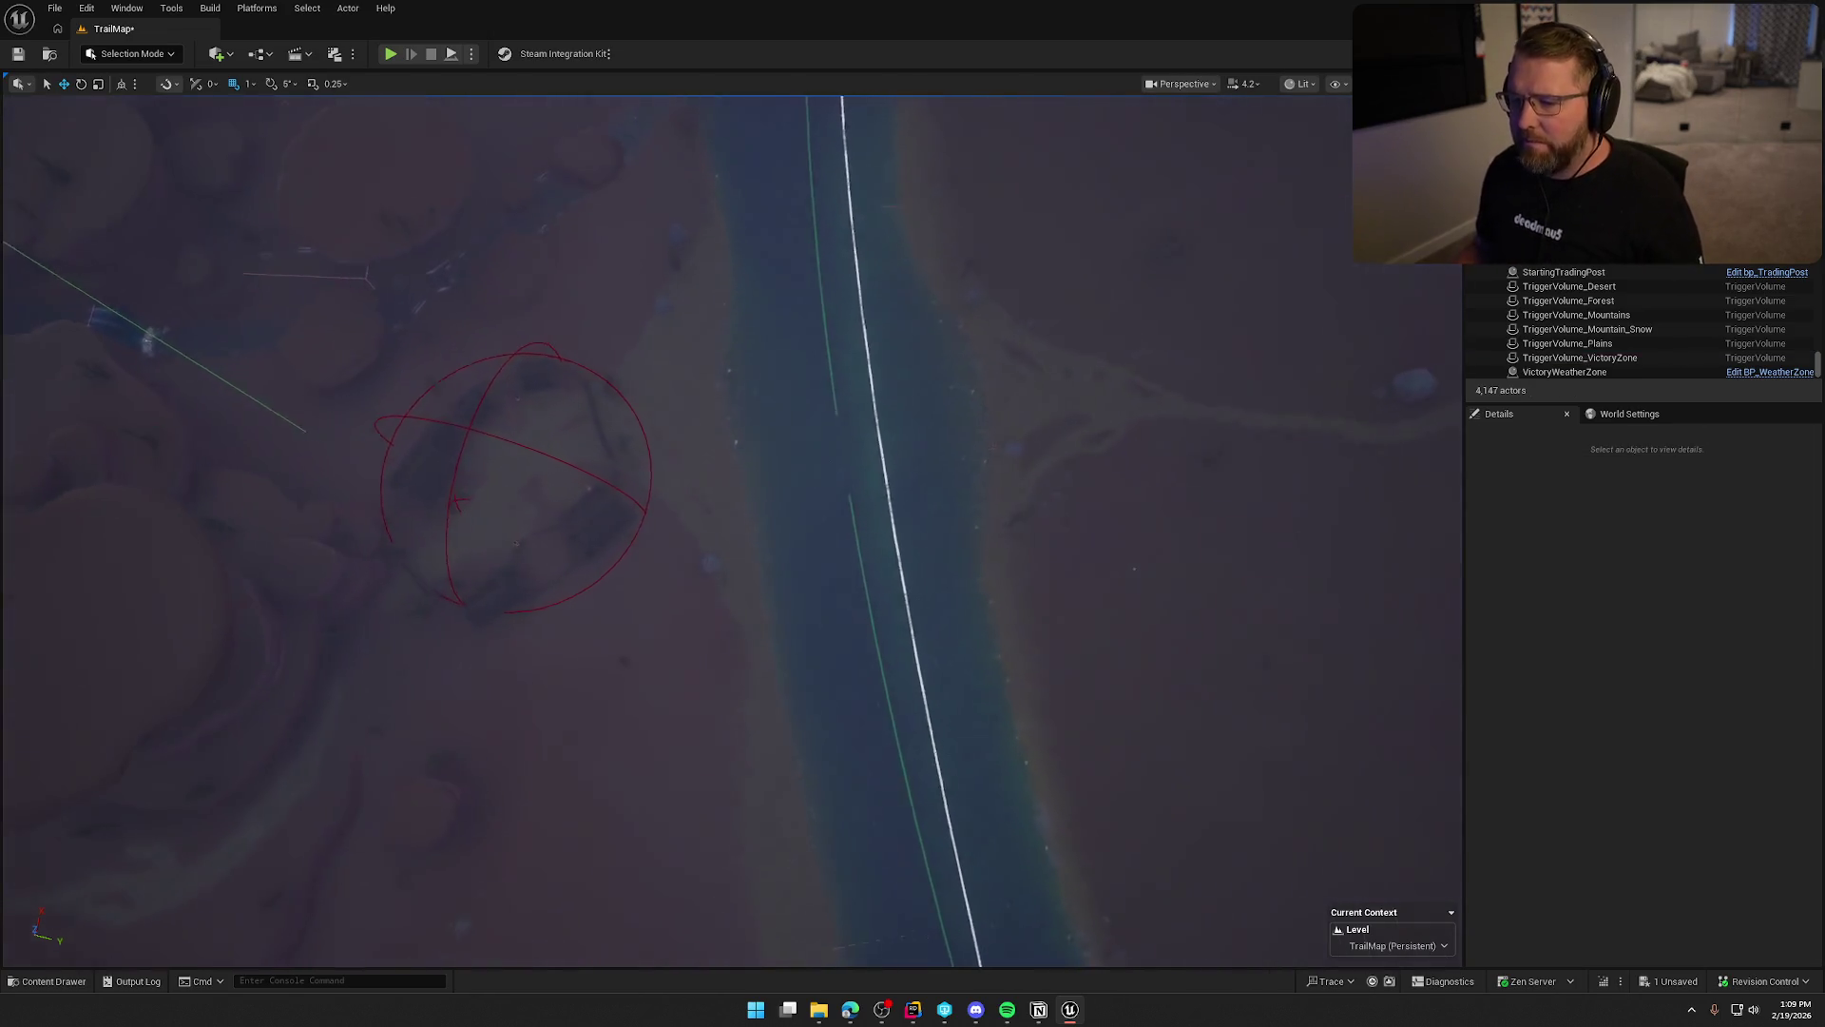
mouse_move(783, 463)
mouse_down()
mouse_move(784, 342)
mouse_move(761, 342)
mouse_up()
click(1617, 418)
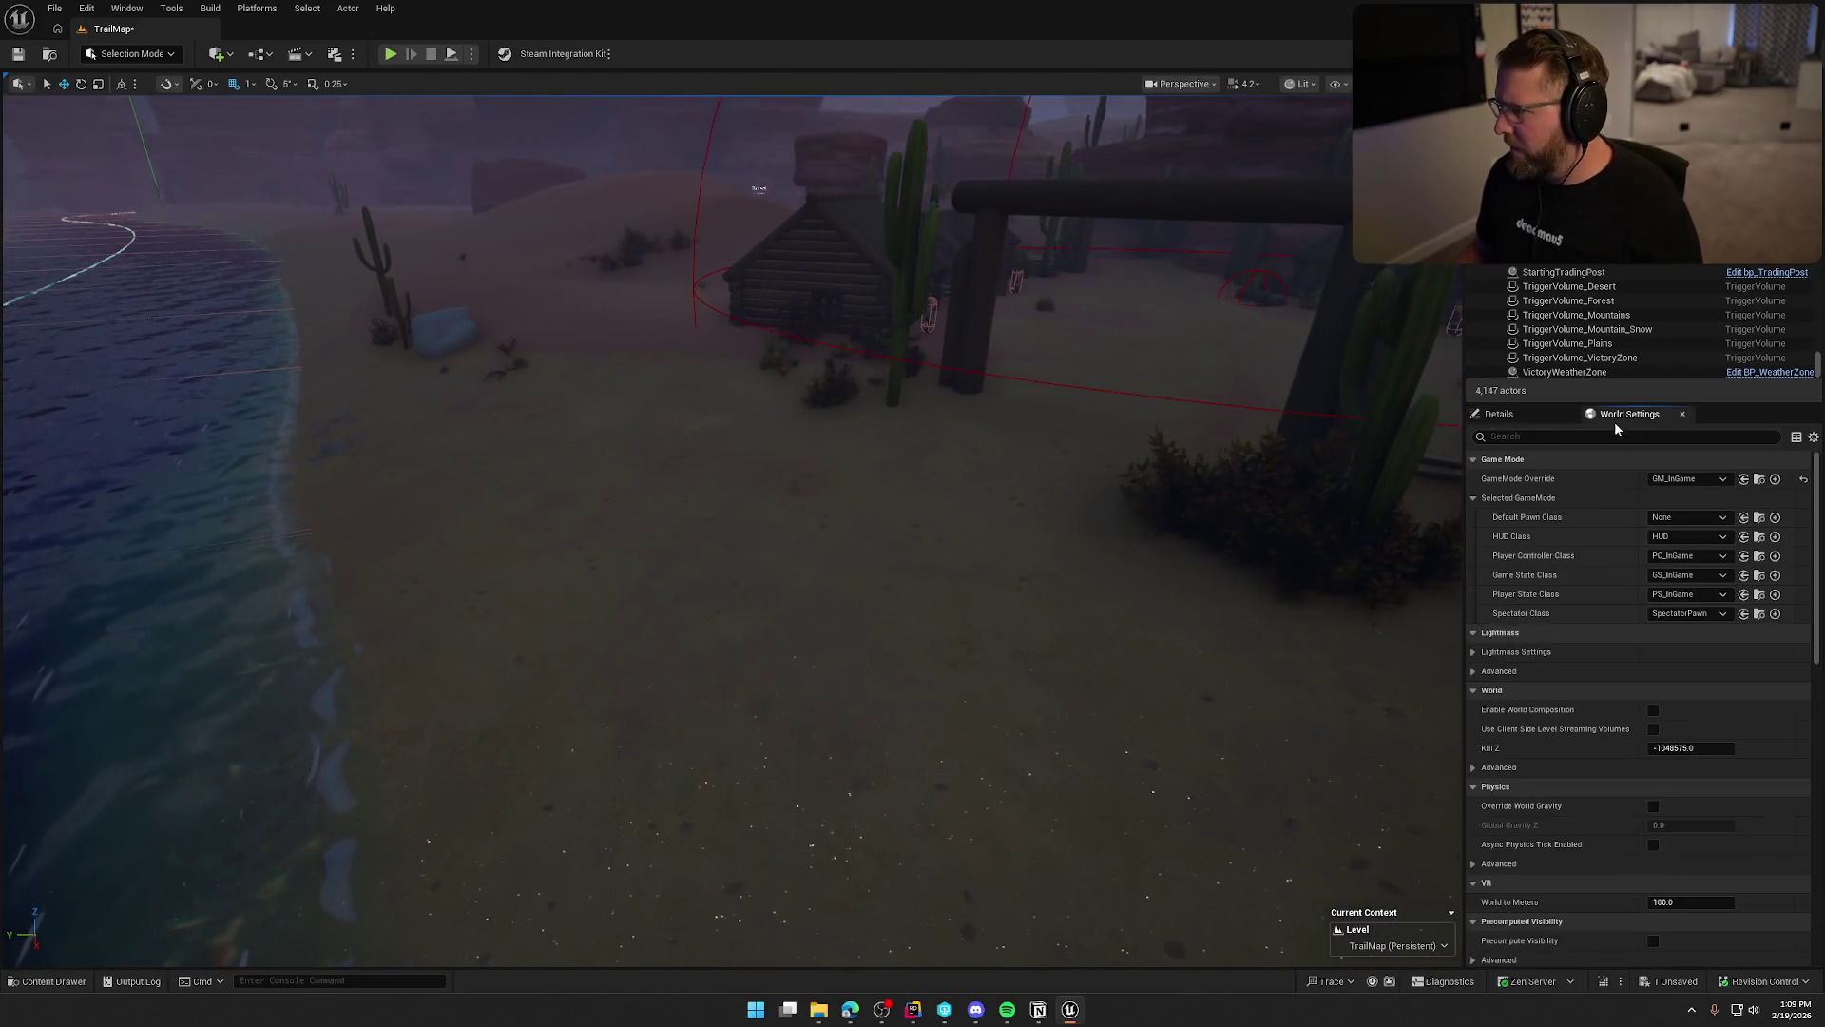
Set the GameMode Override to GM_TestMode and start a Play-in-Editor session.
click(1711, 480)
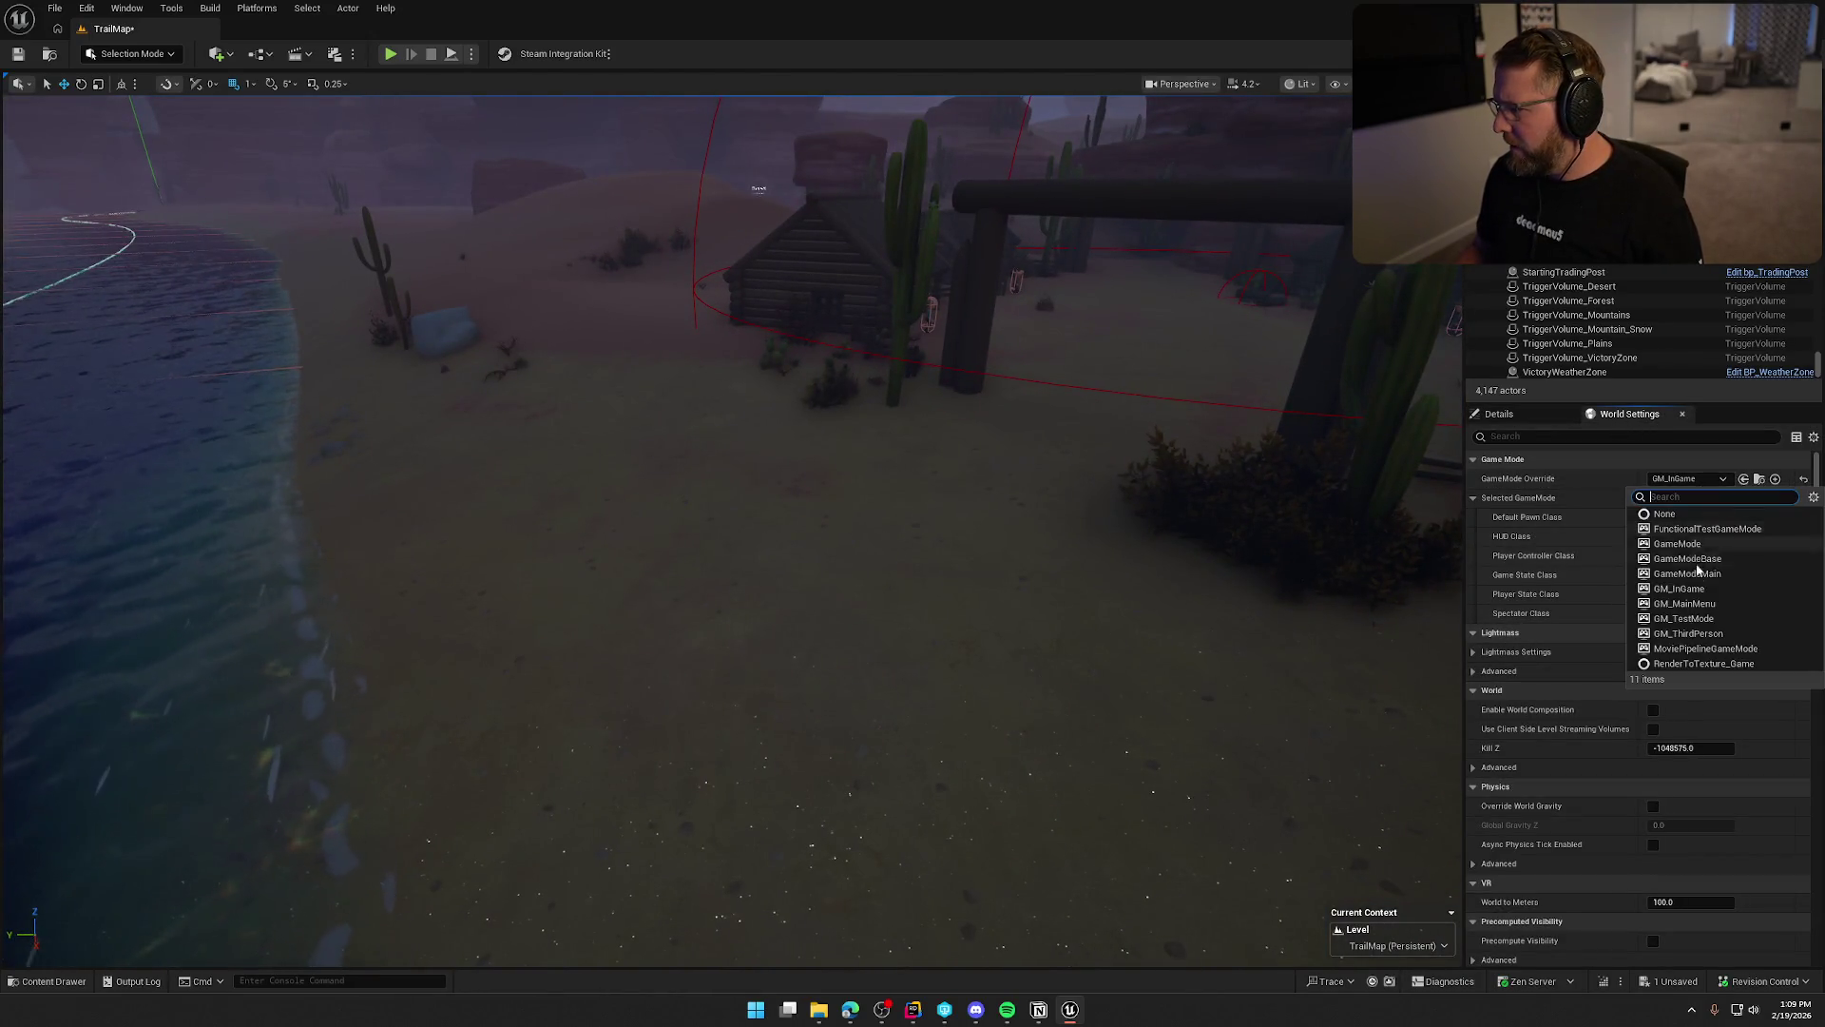
click(1683, 619)
drag(1131, 532, 1131, 505)
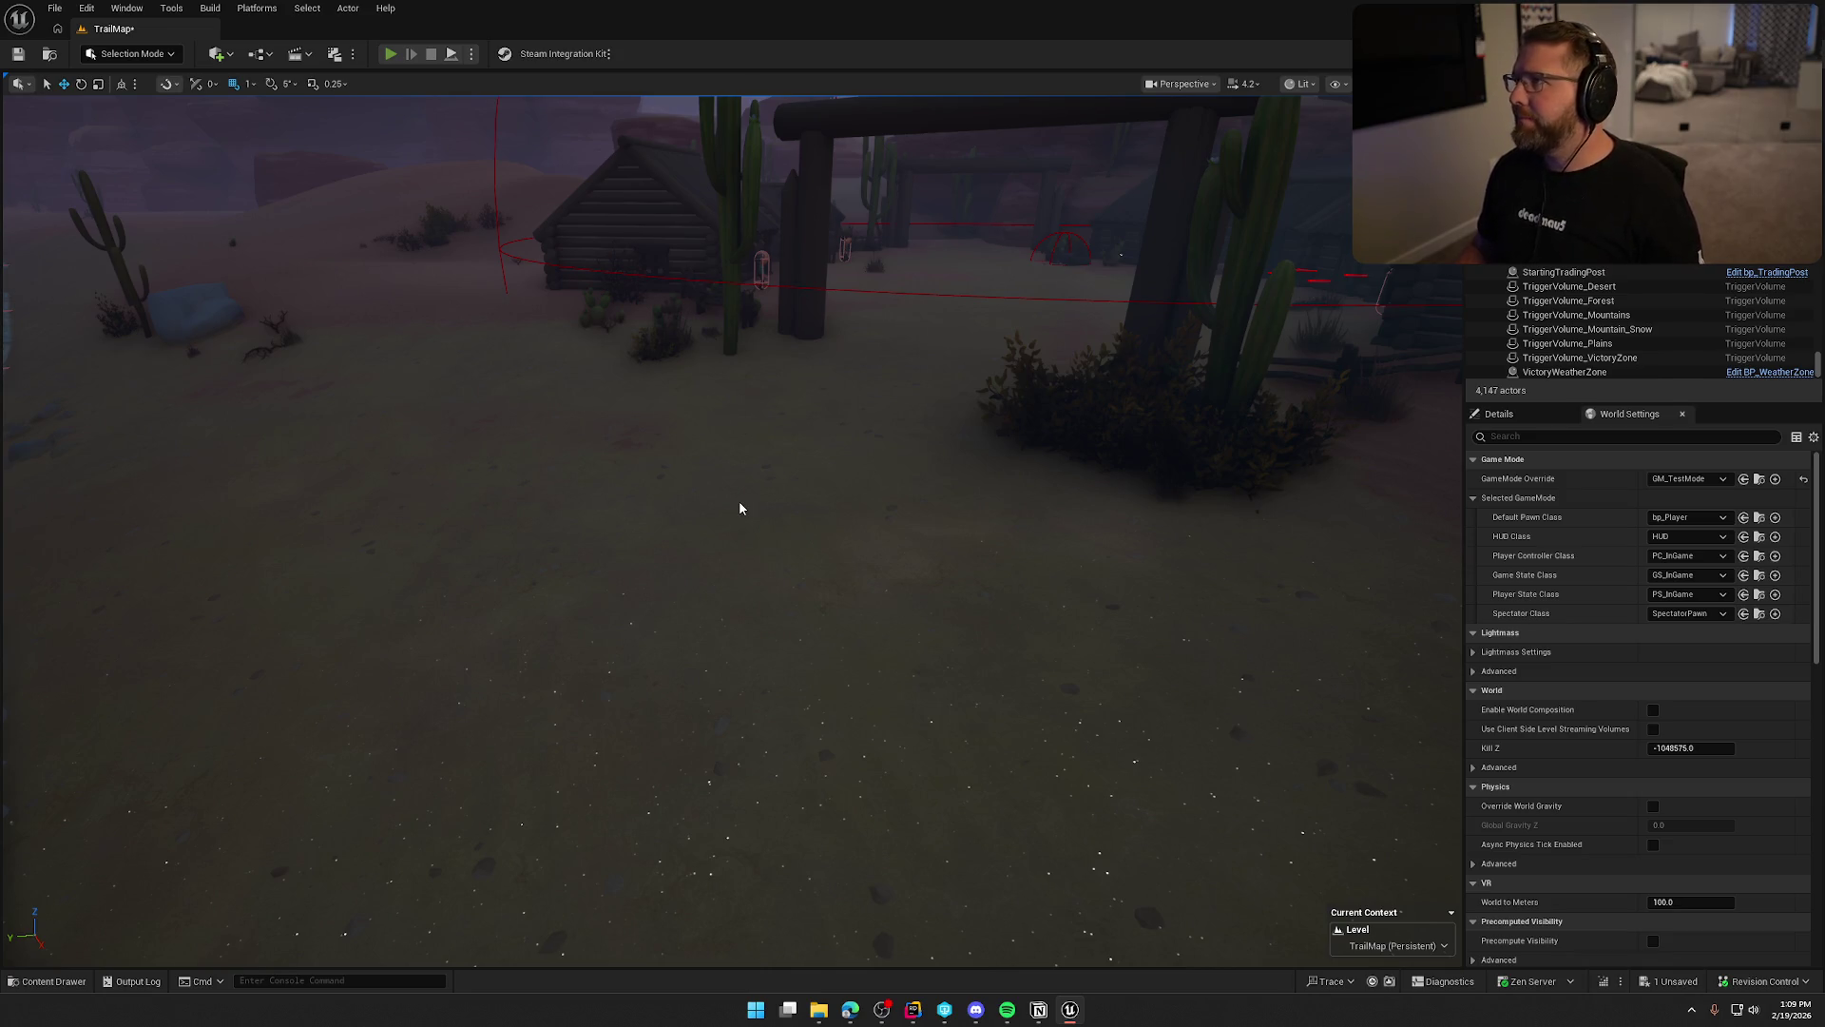
key(alt+p)
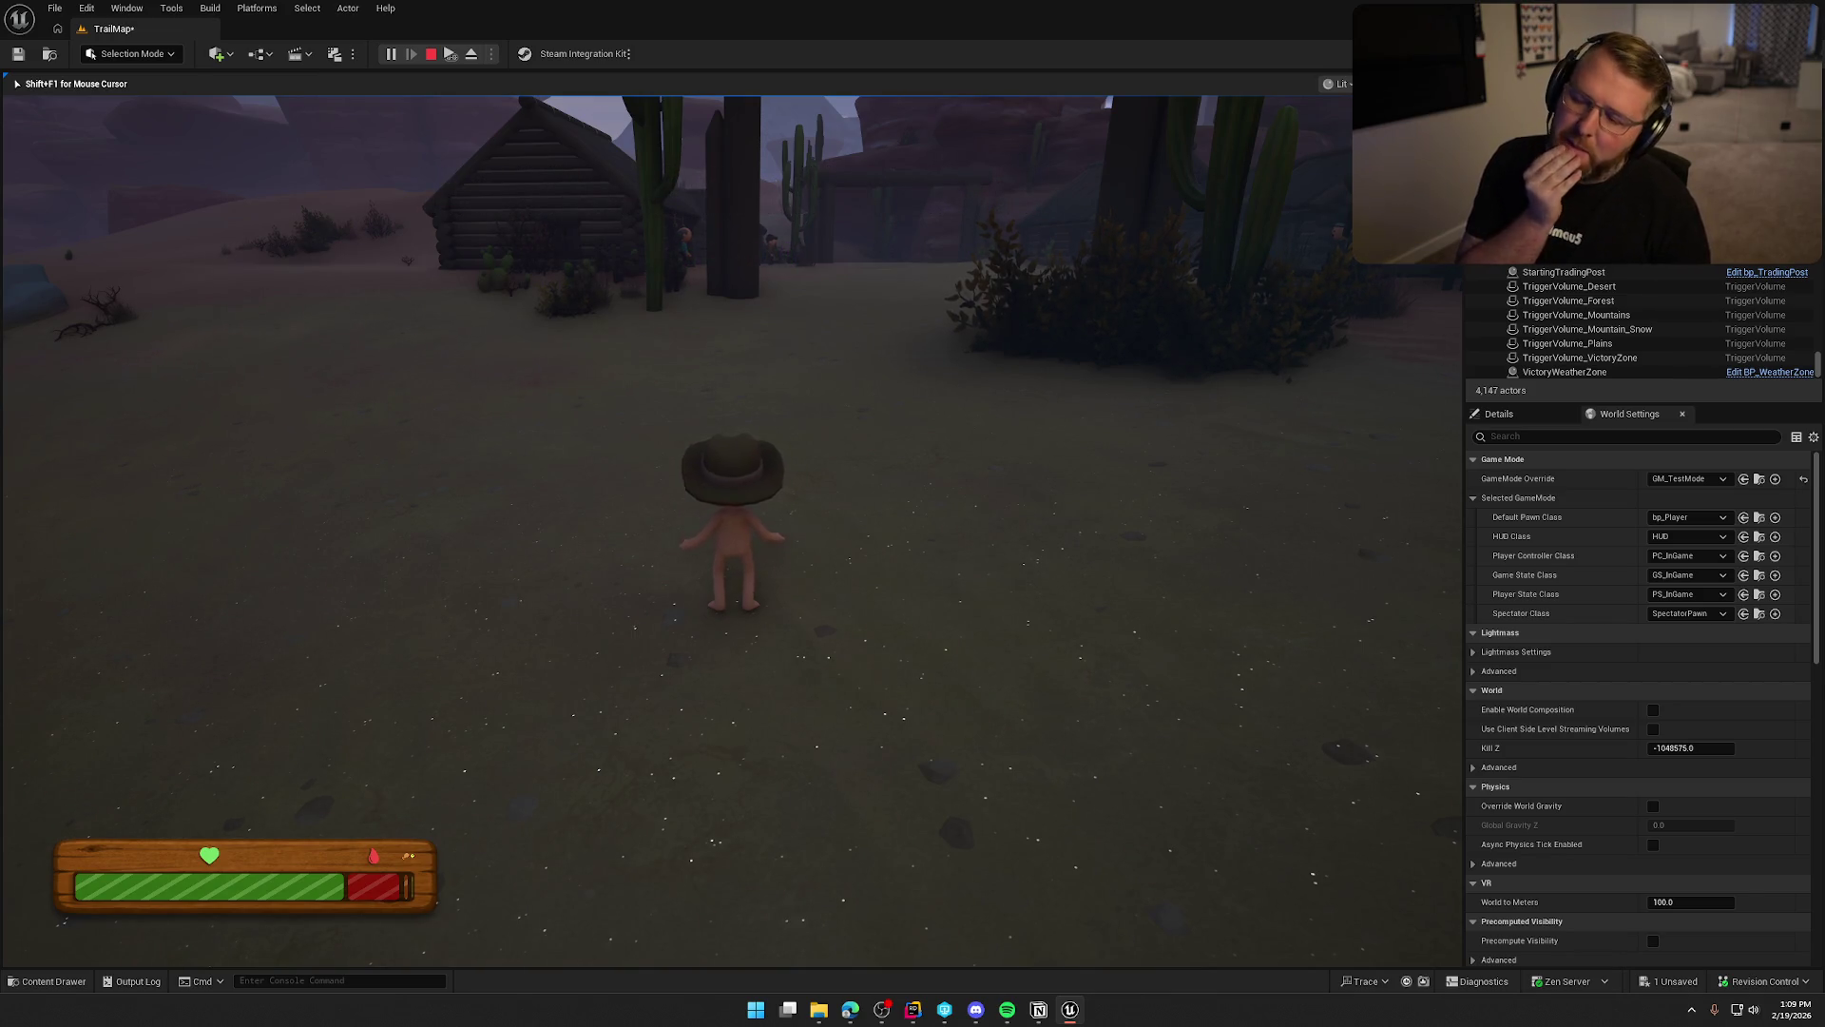
Run the cowboy into Dead Man's Camp past the Doctor building to the campfire.
key(shift+w)
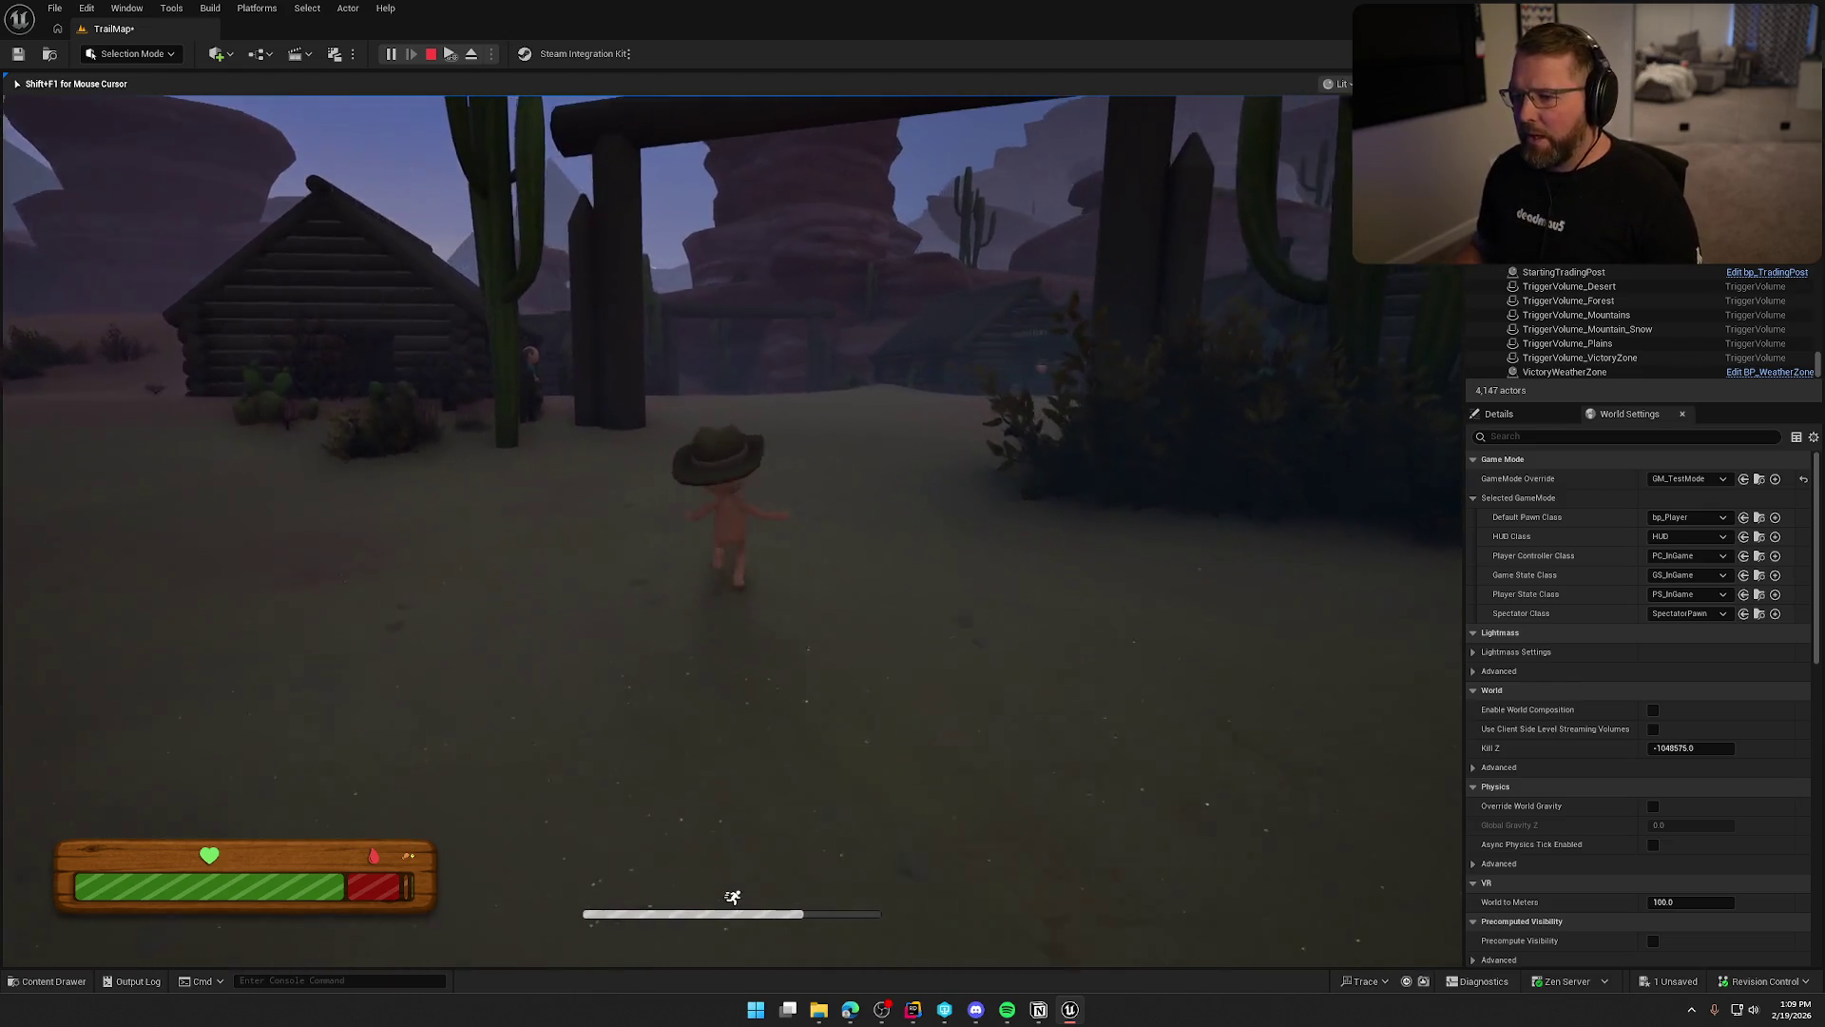
key(w)
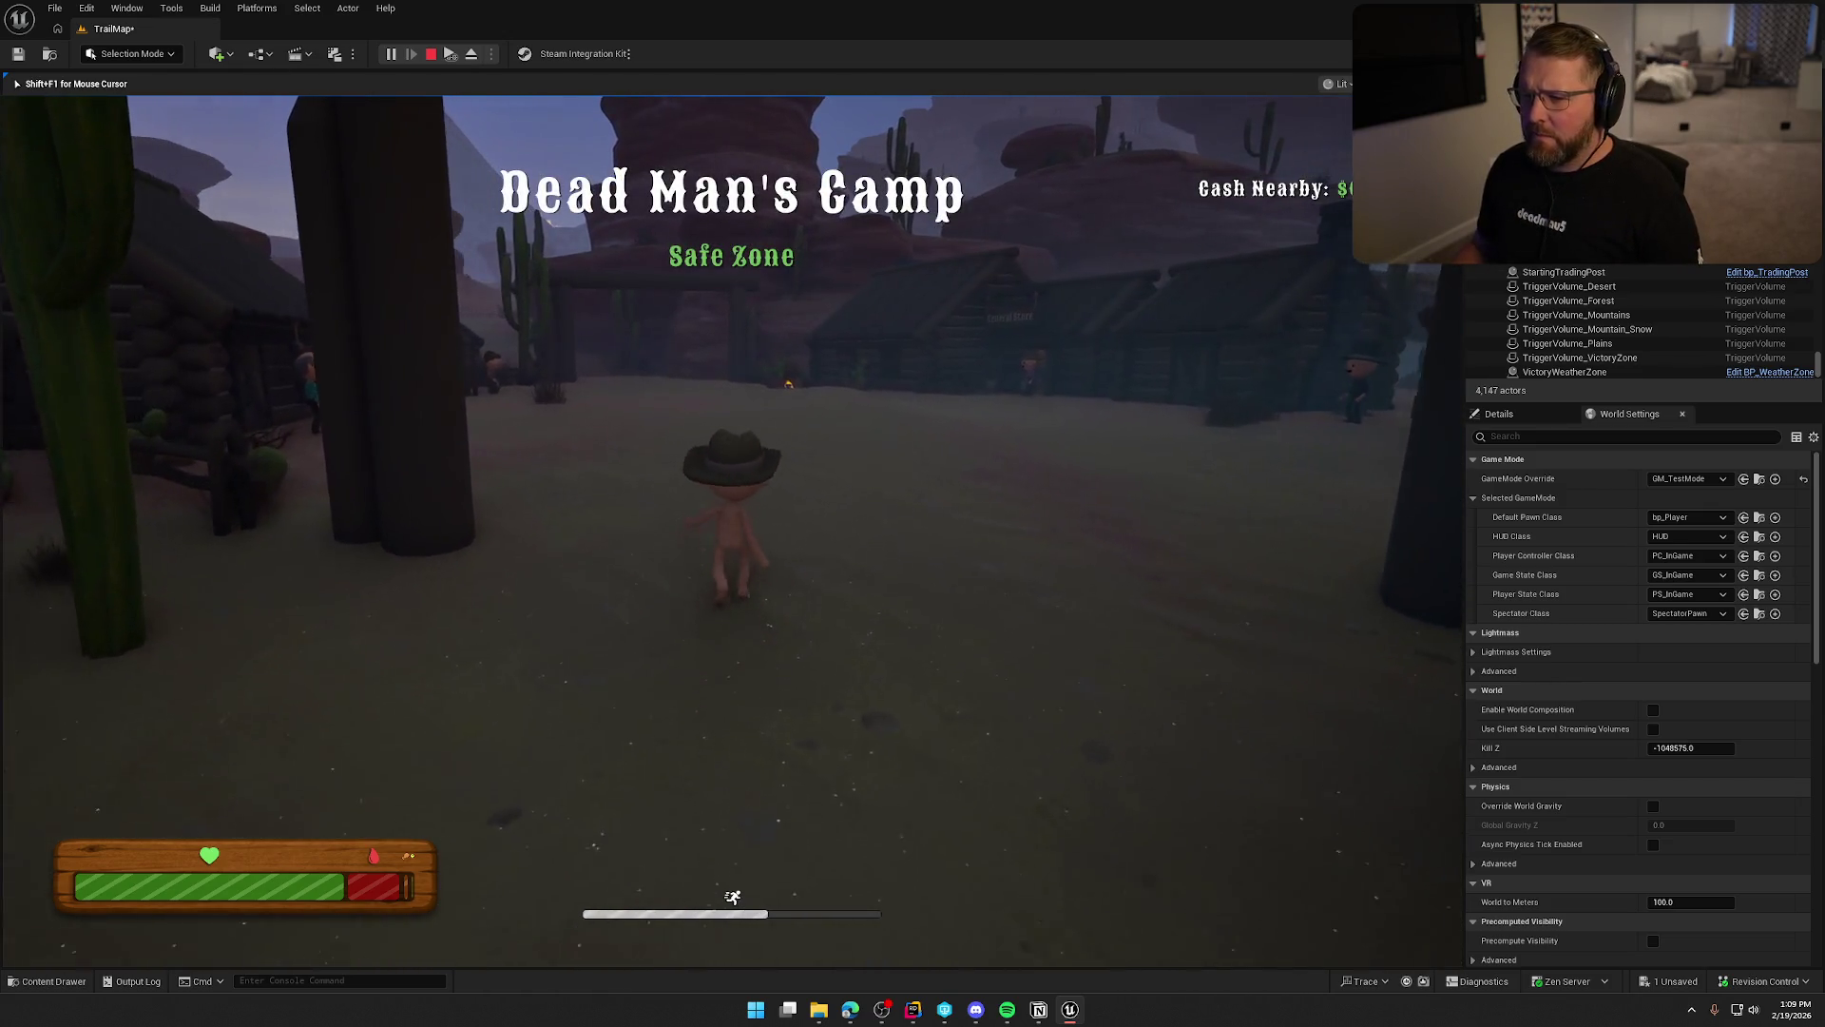
key(w)
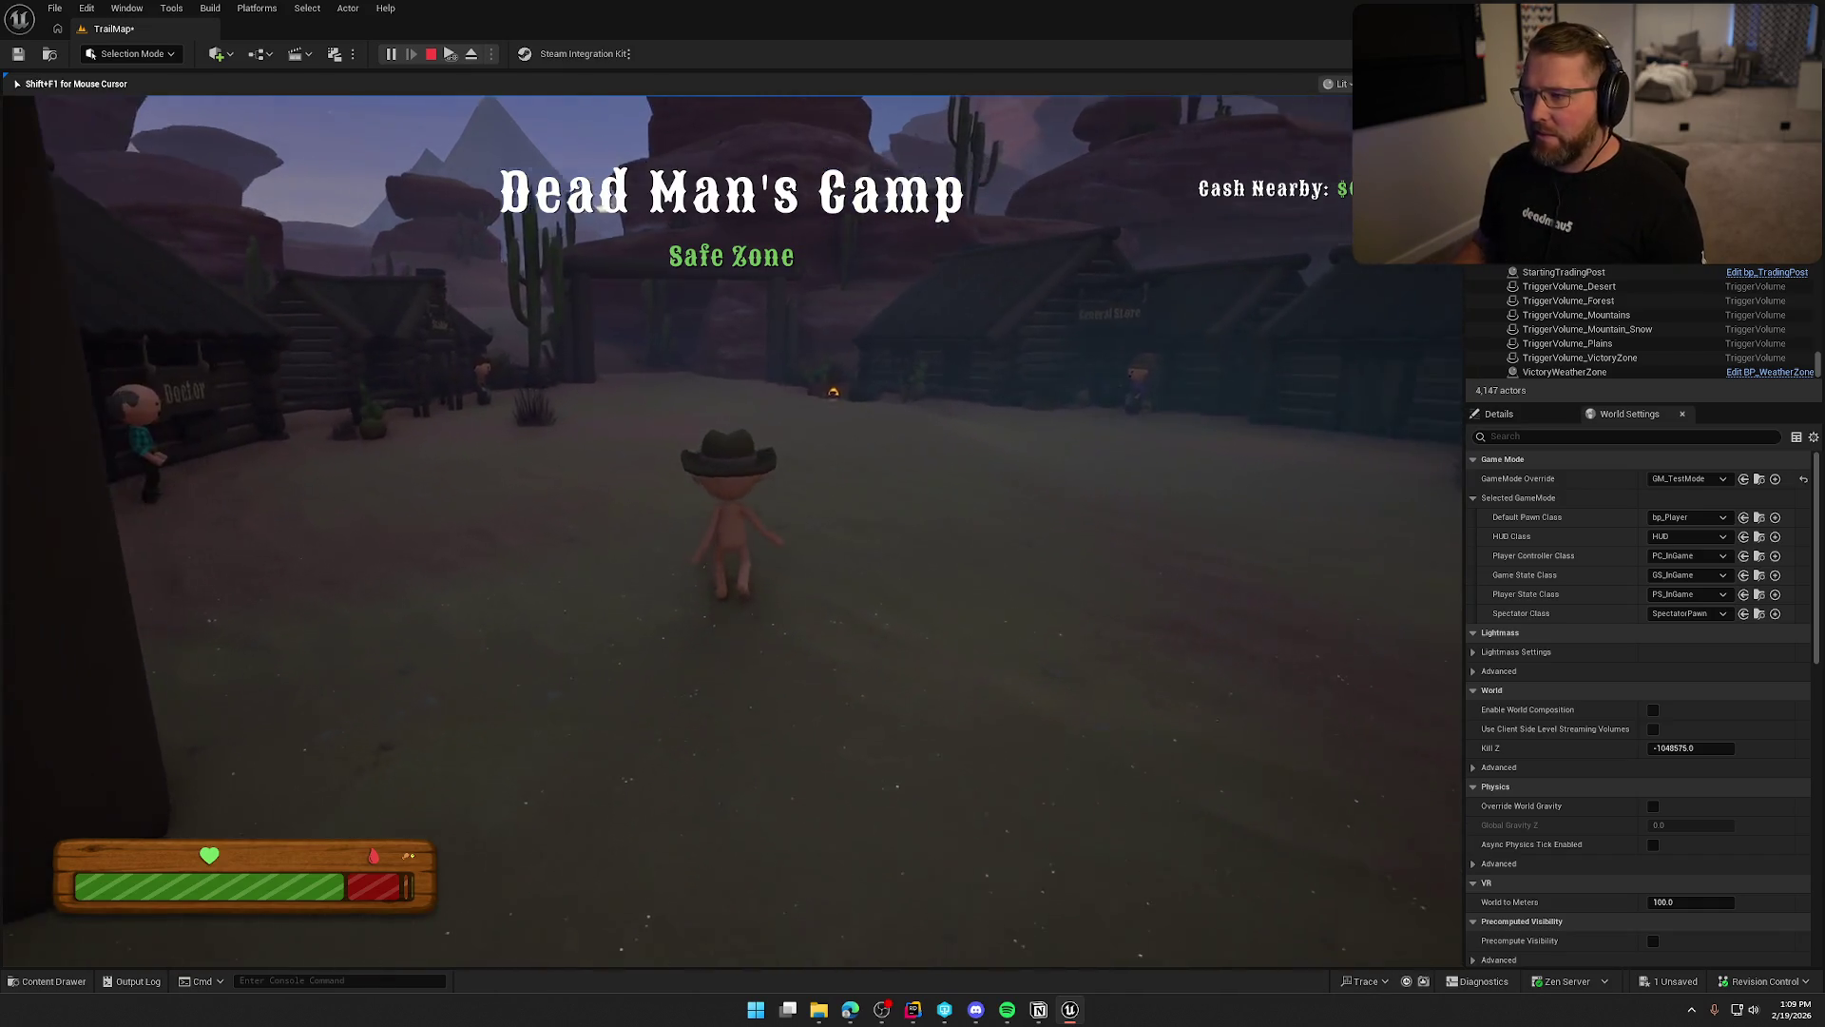
key(shift+w)
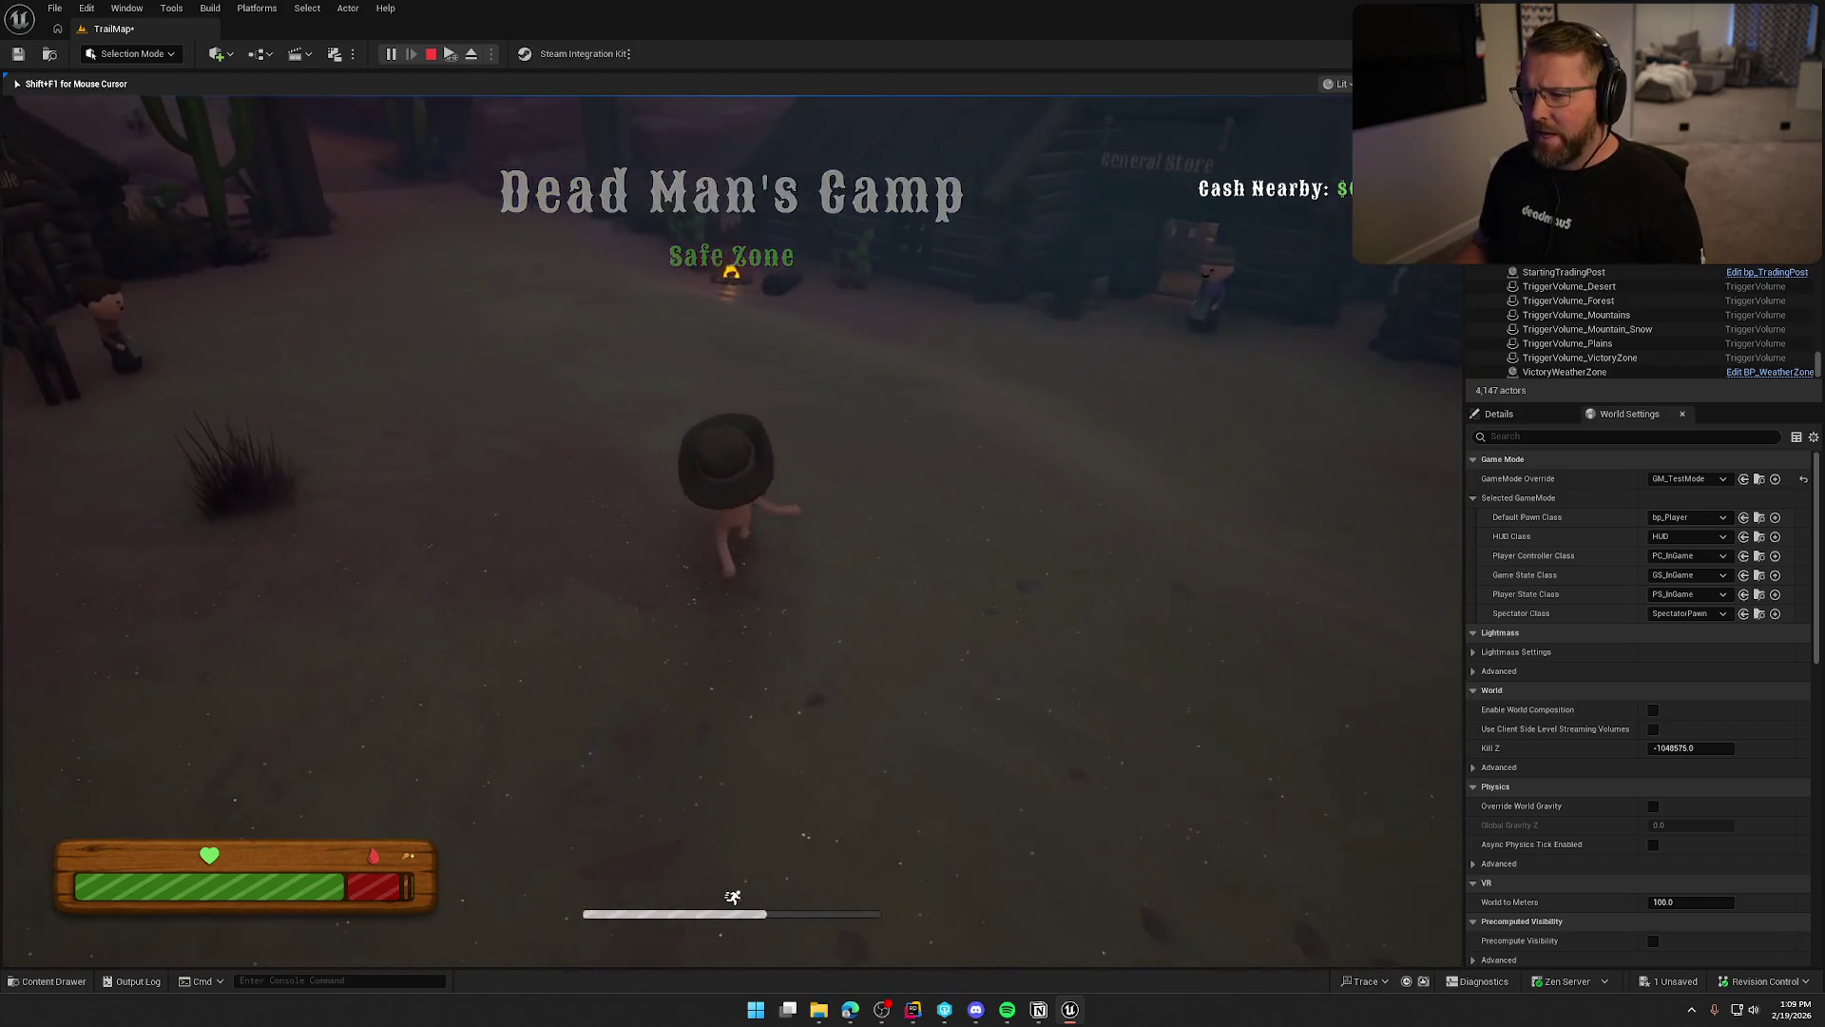
key(shift+w)
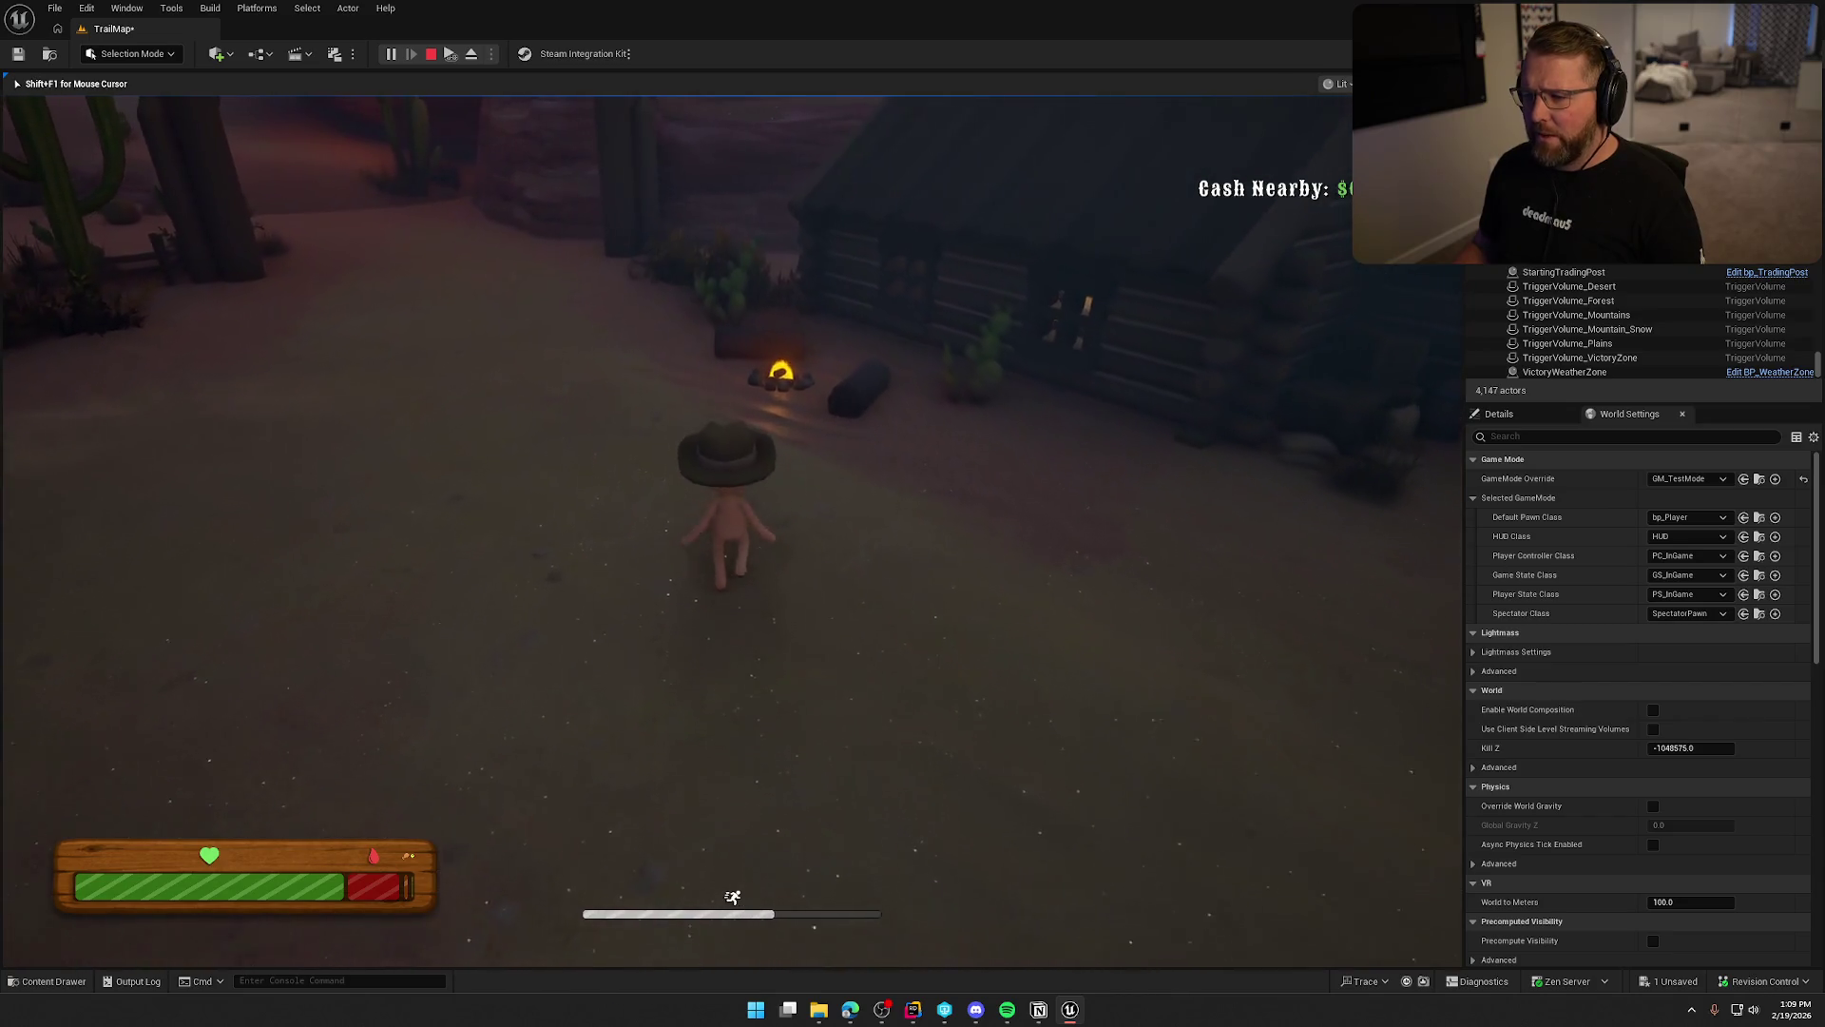
key(w)
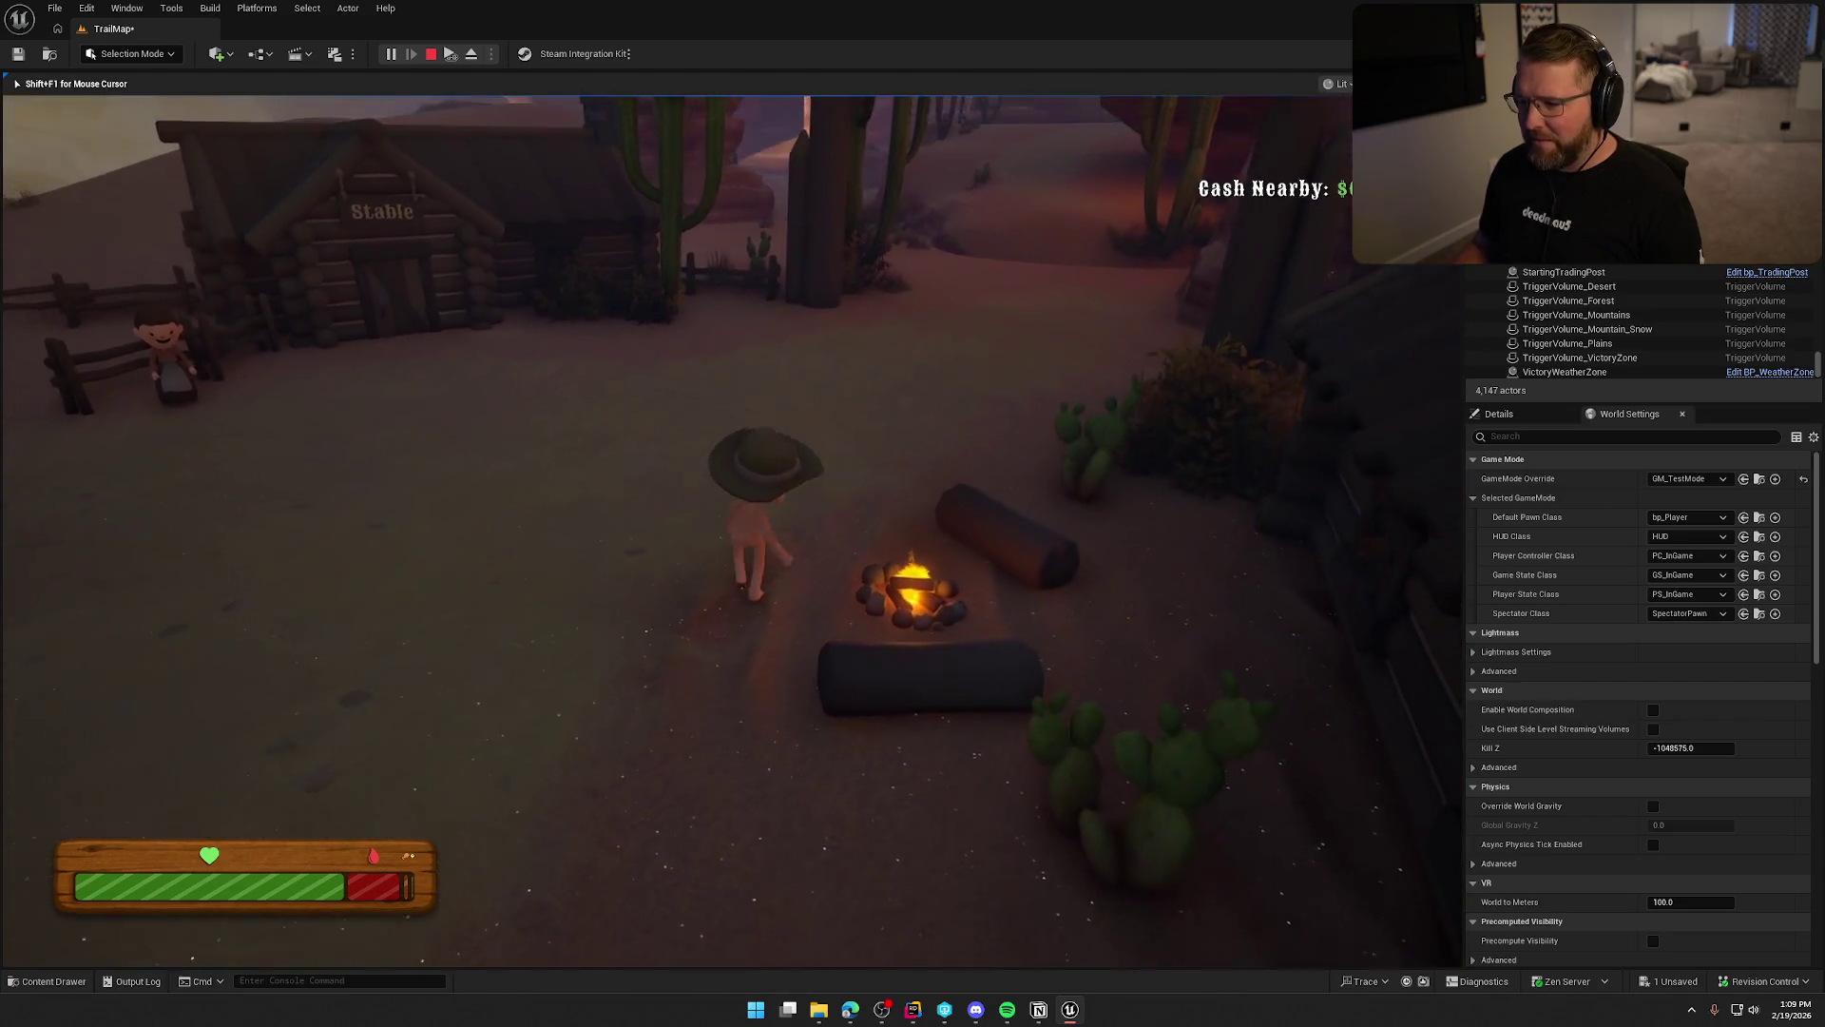
key(w)
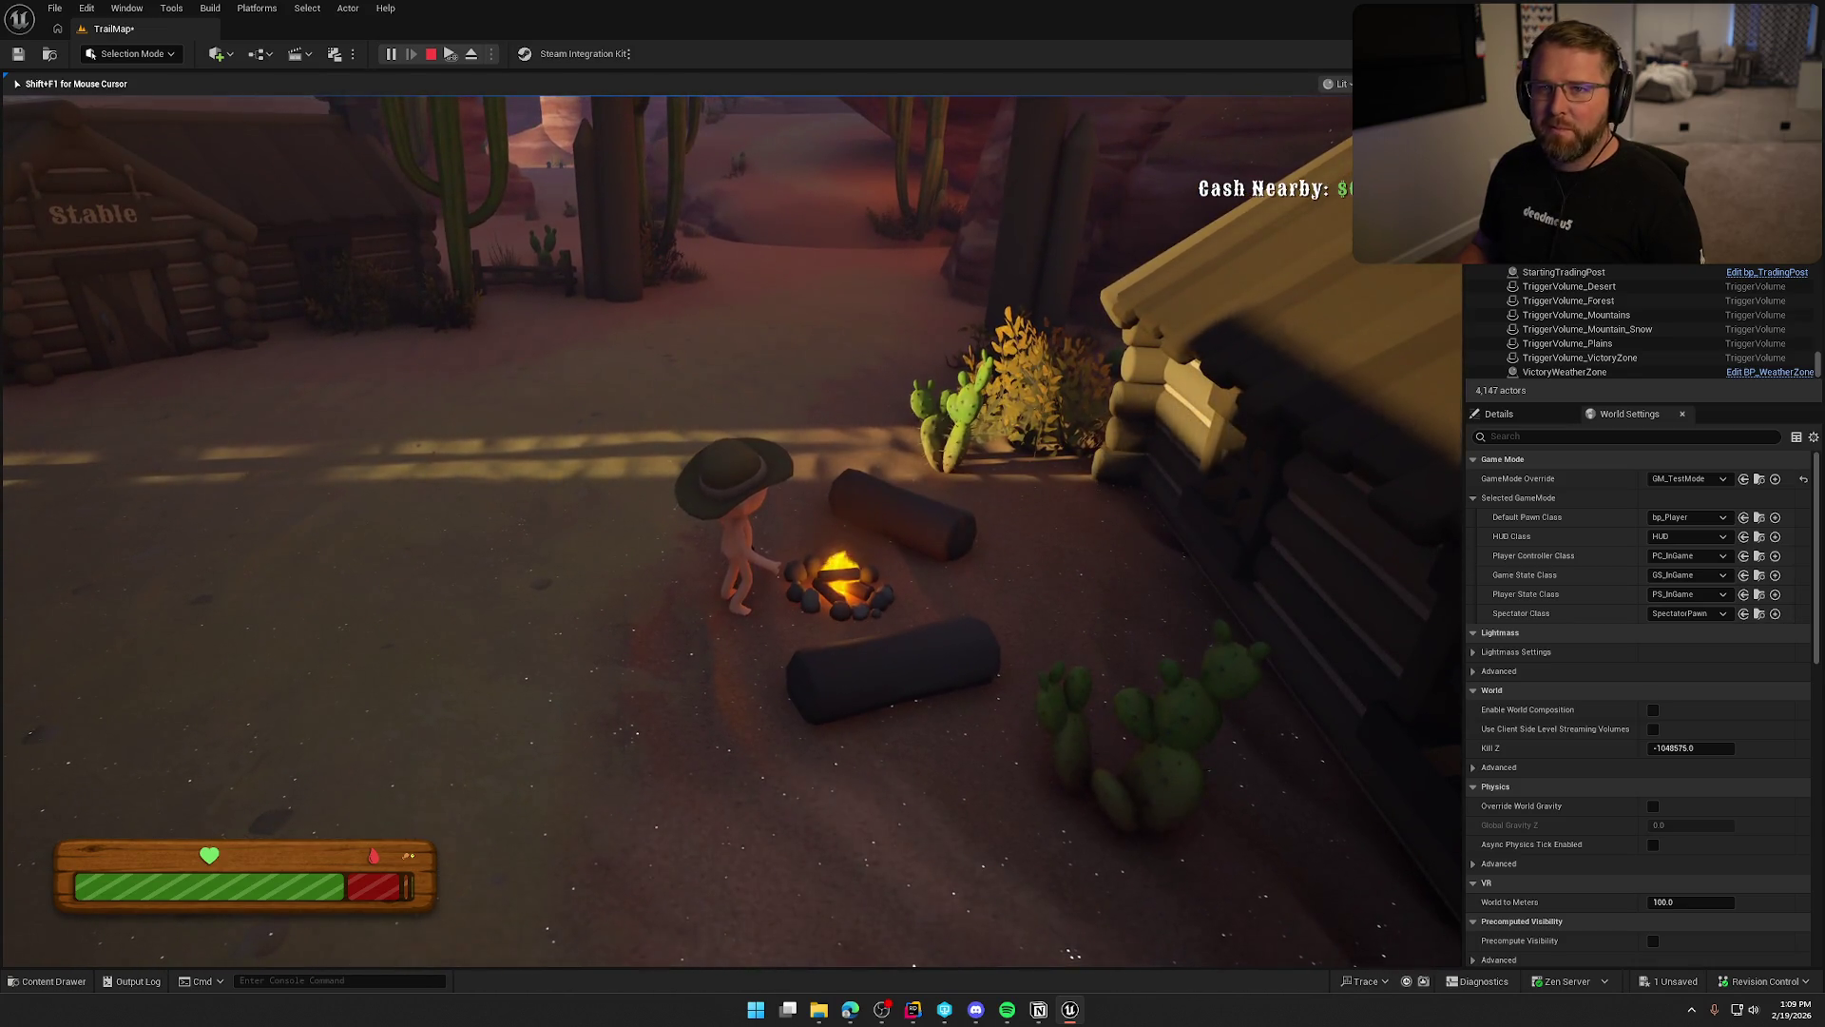
Run out across the sand dune, back past the campfire, and into the General Store.
key(shift+w)
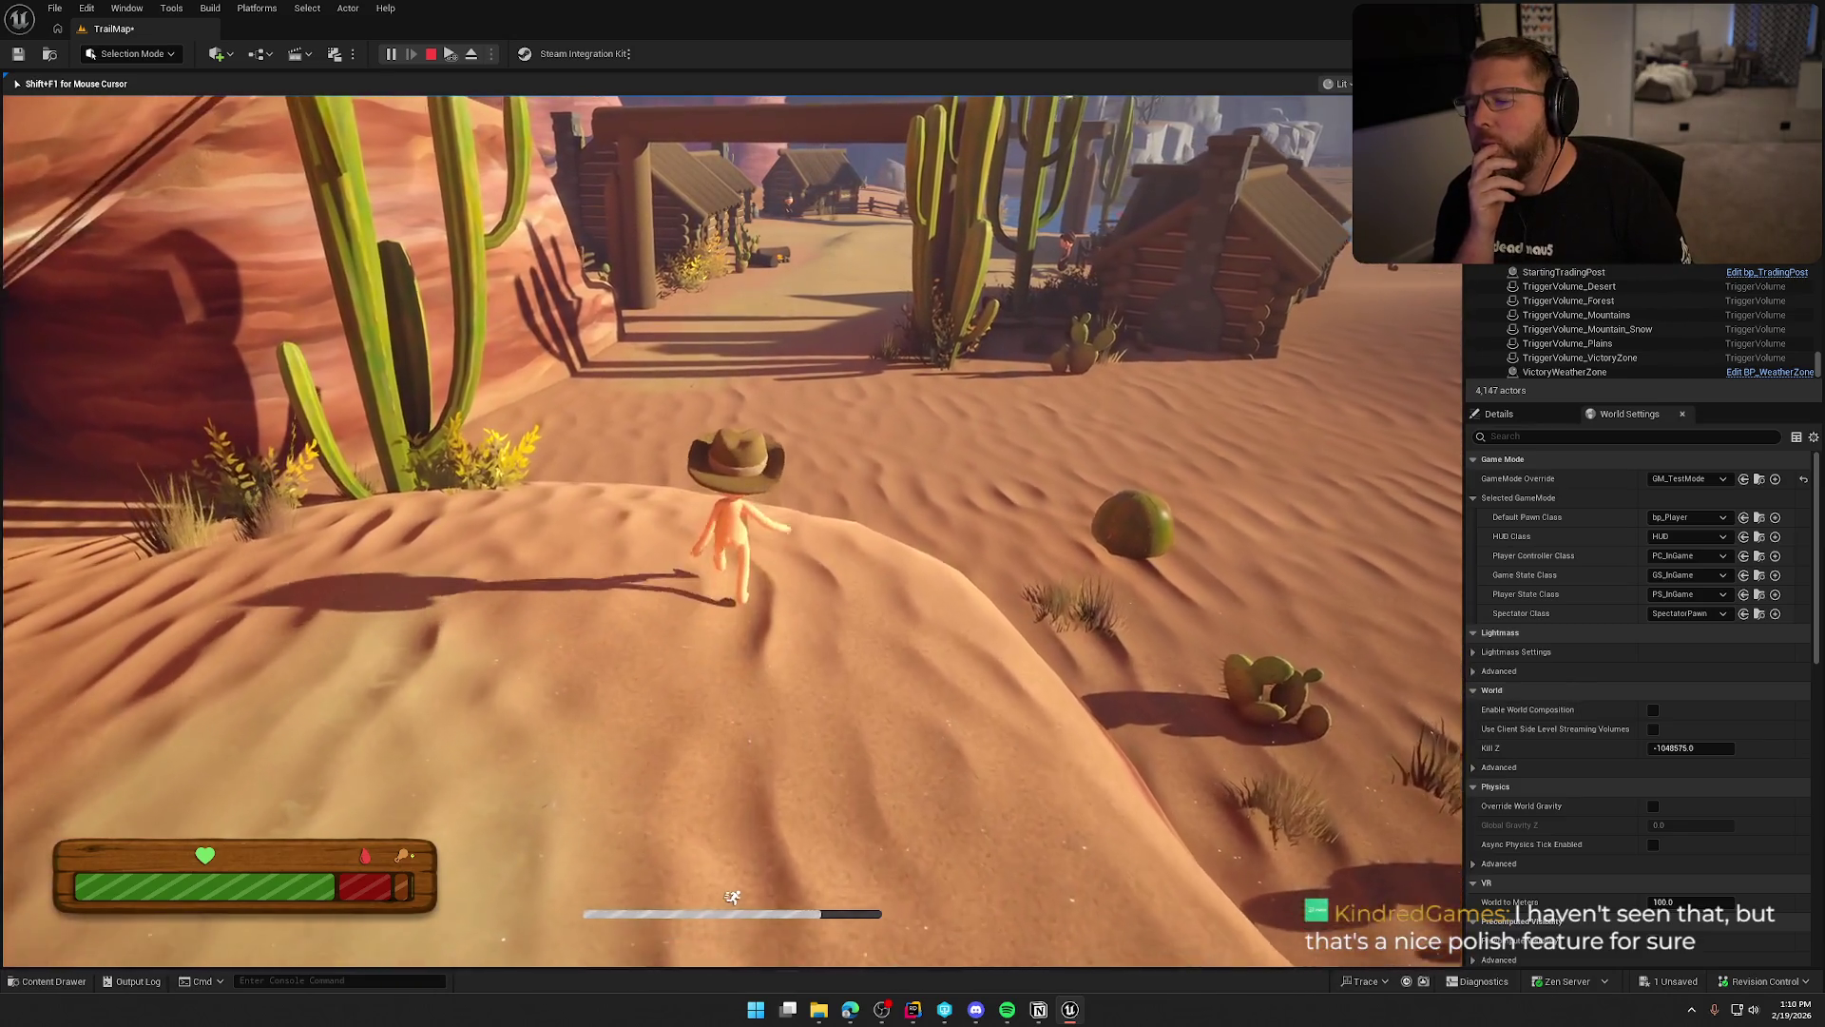
key(w)
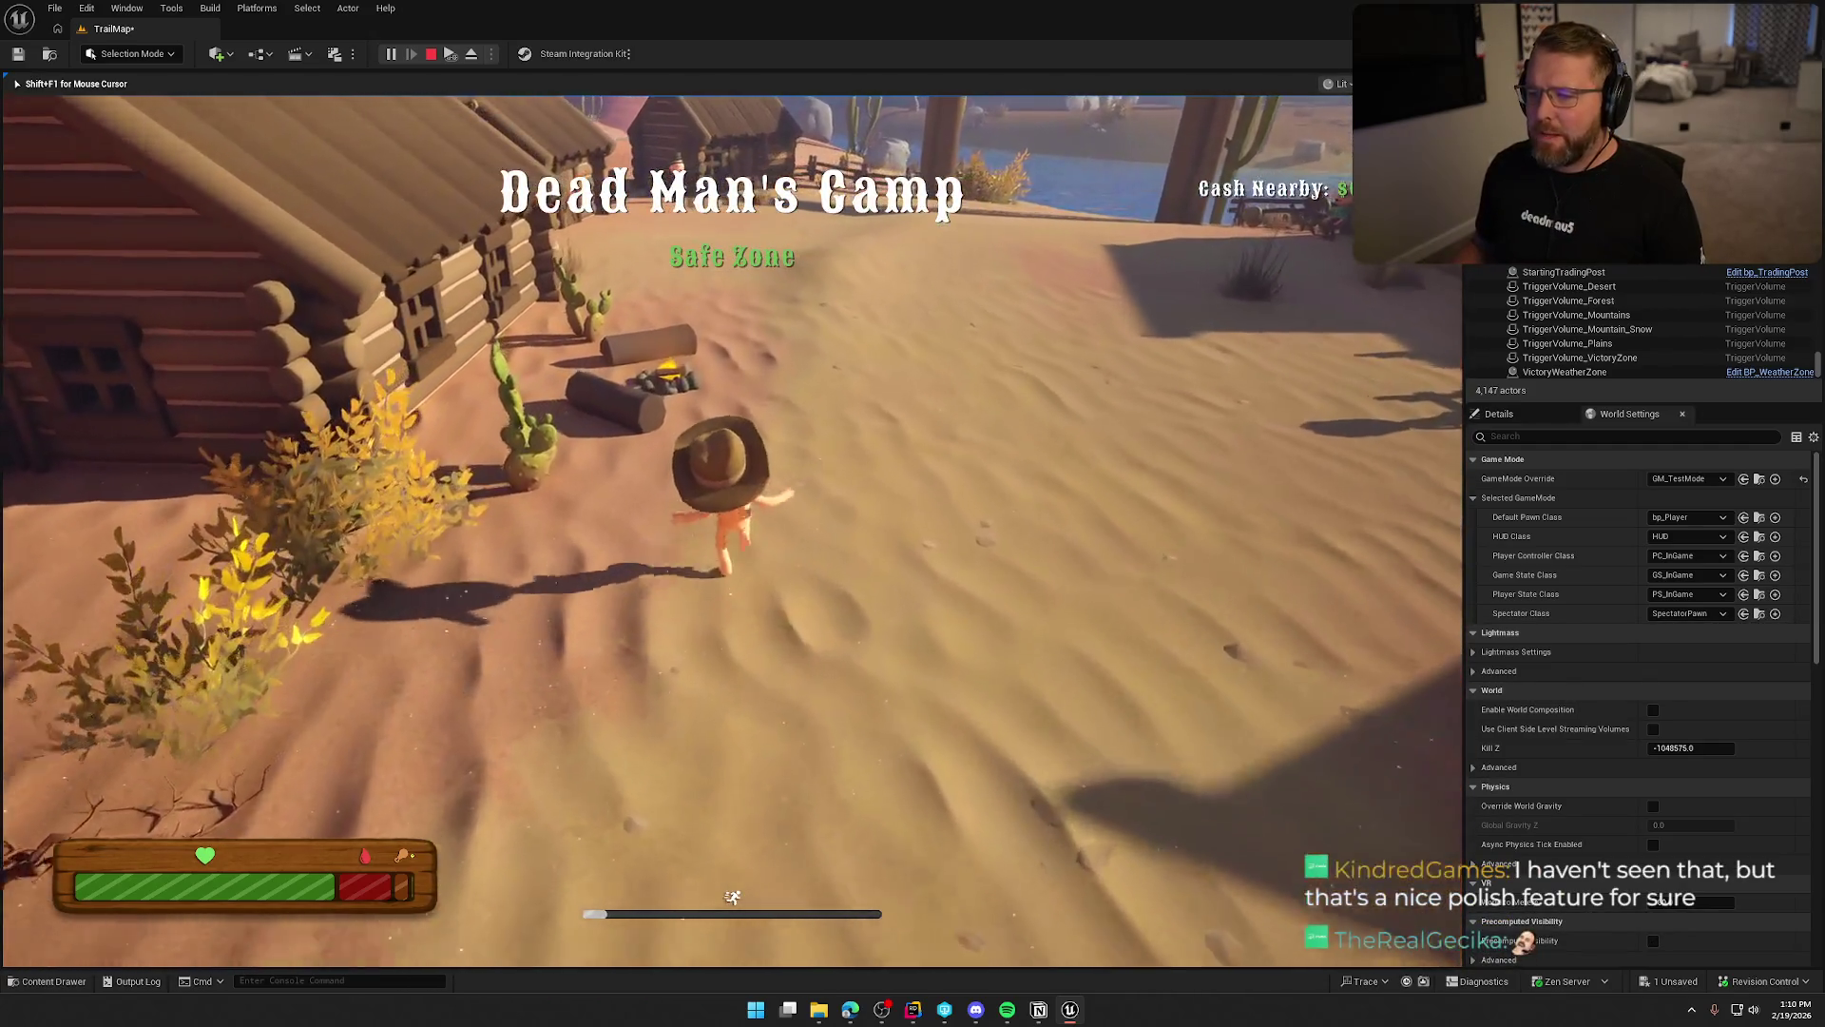
key(a)
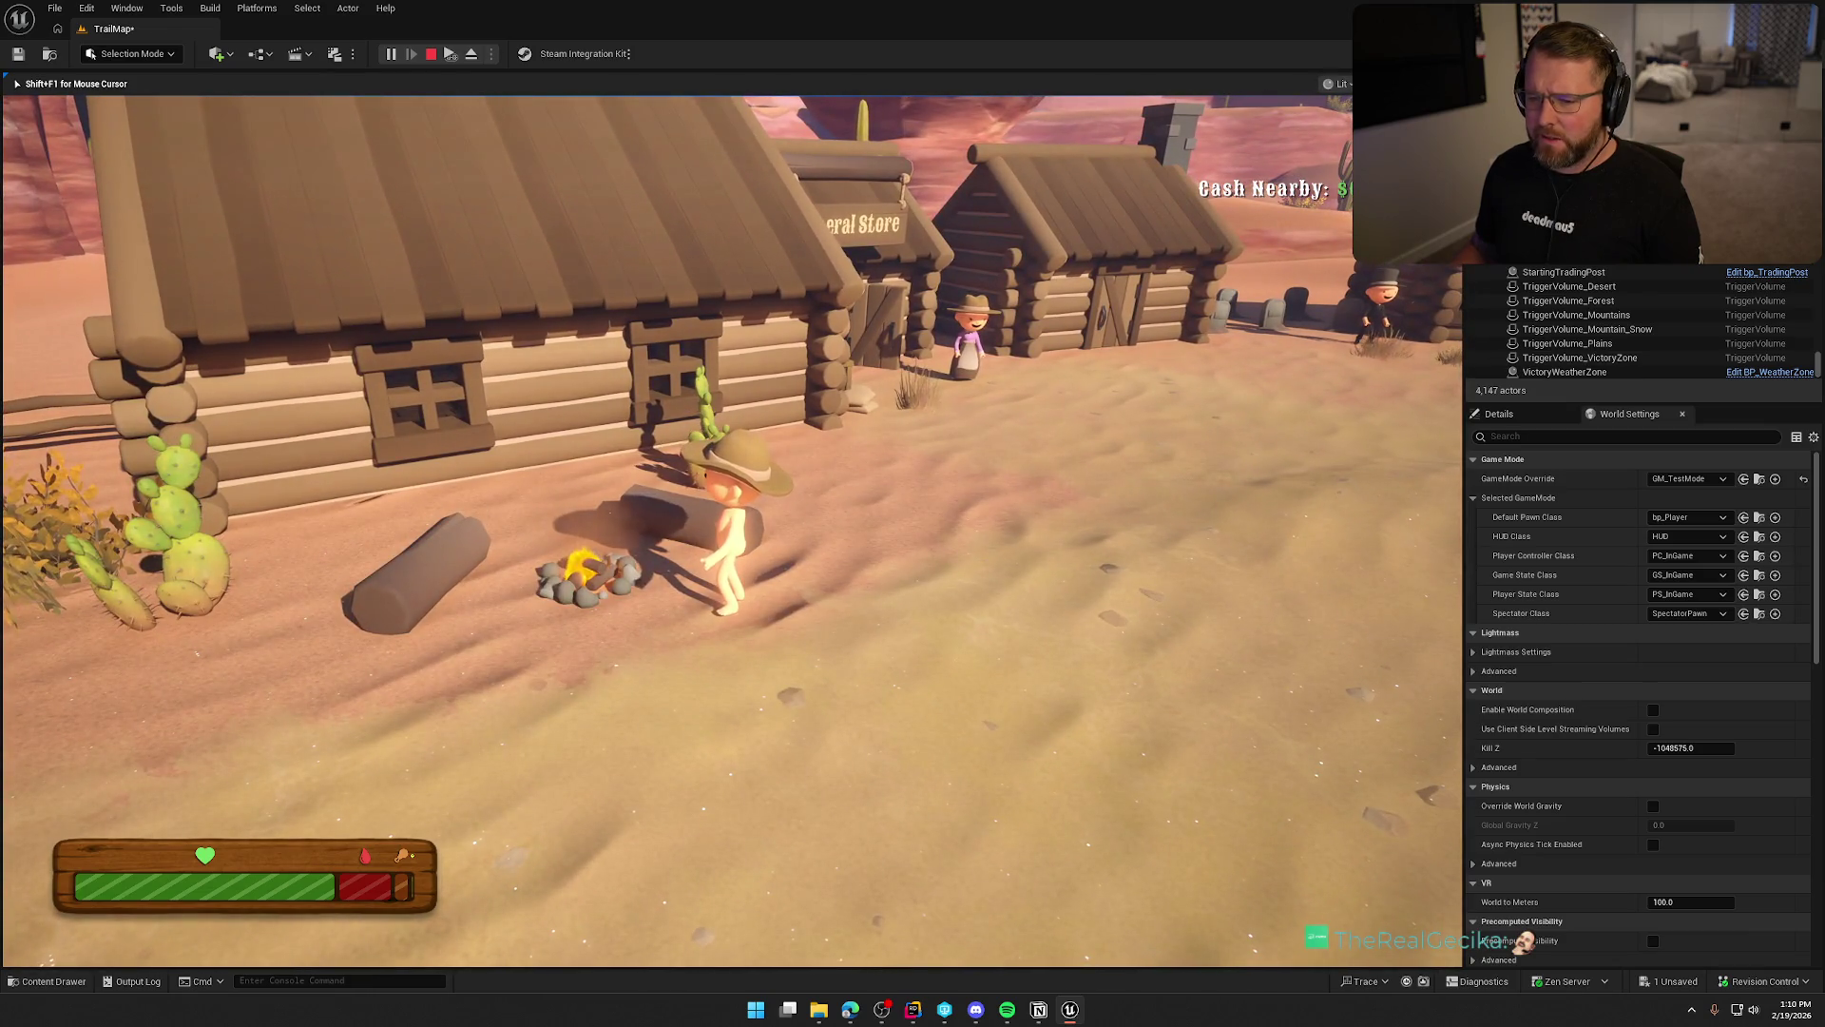
key(shift+w)
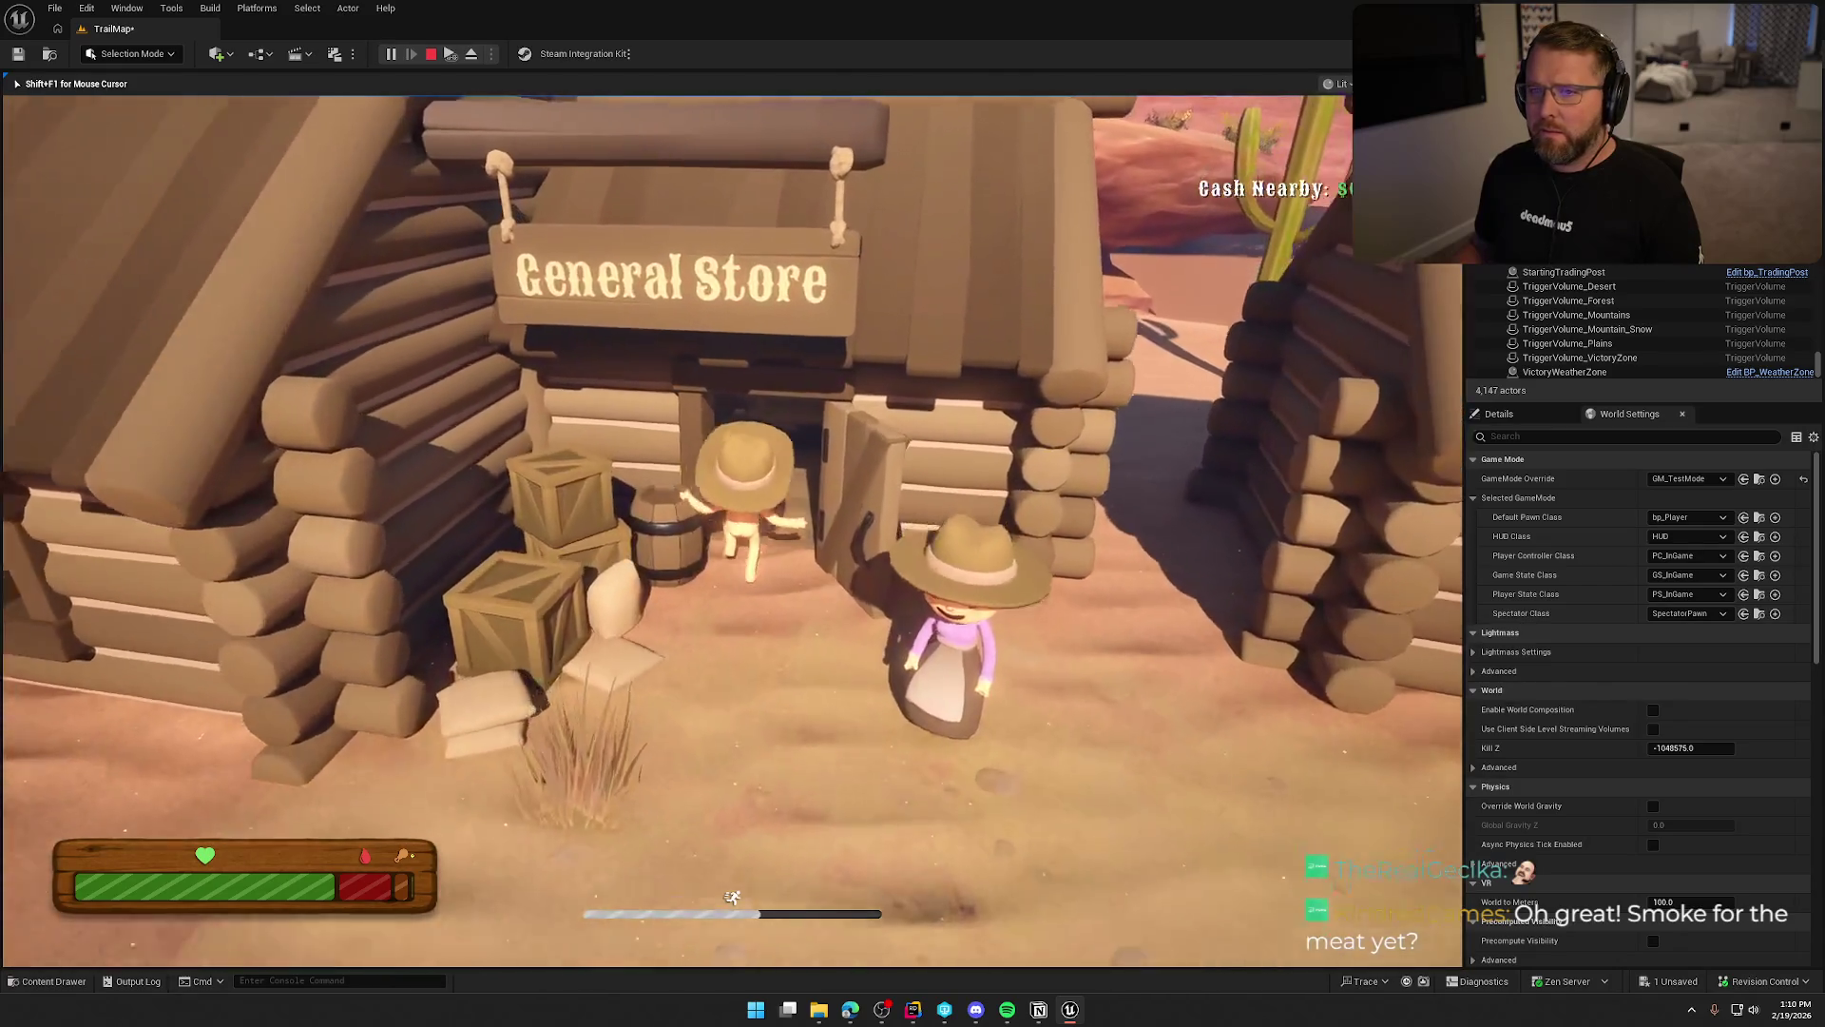
key(shift+w)
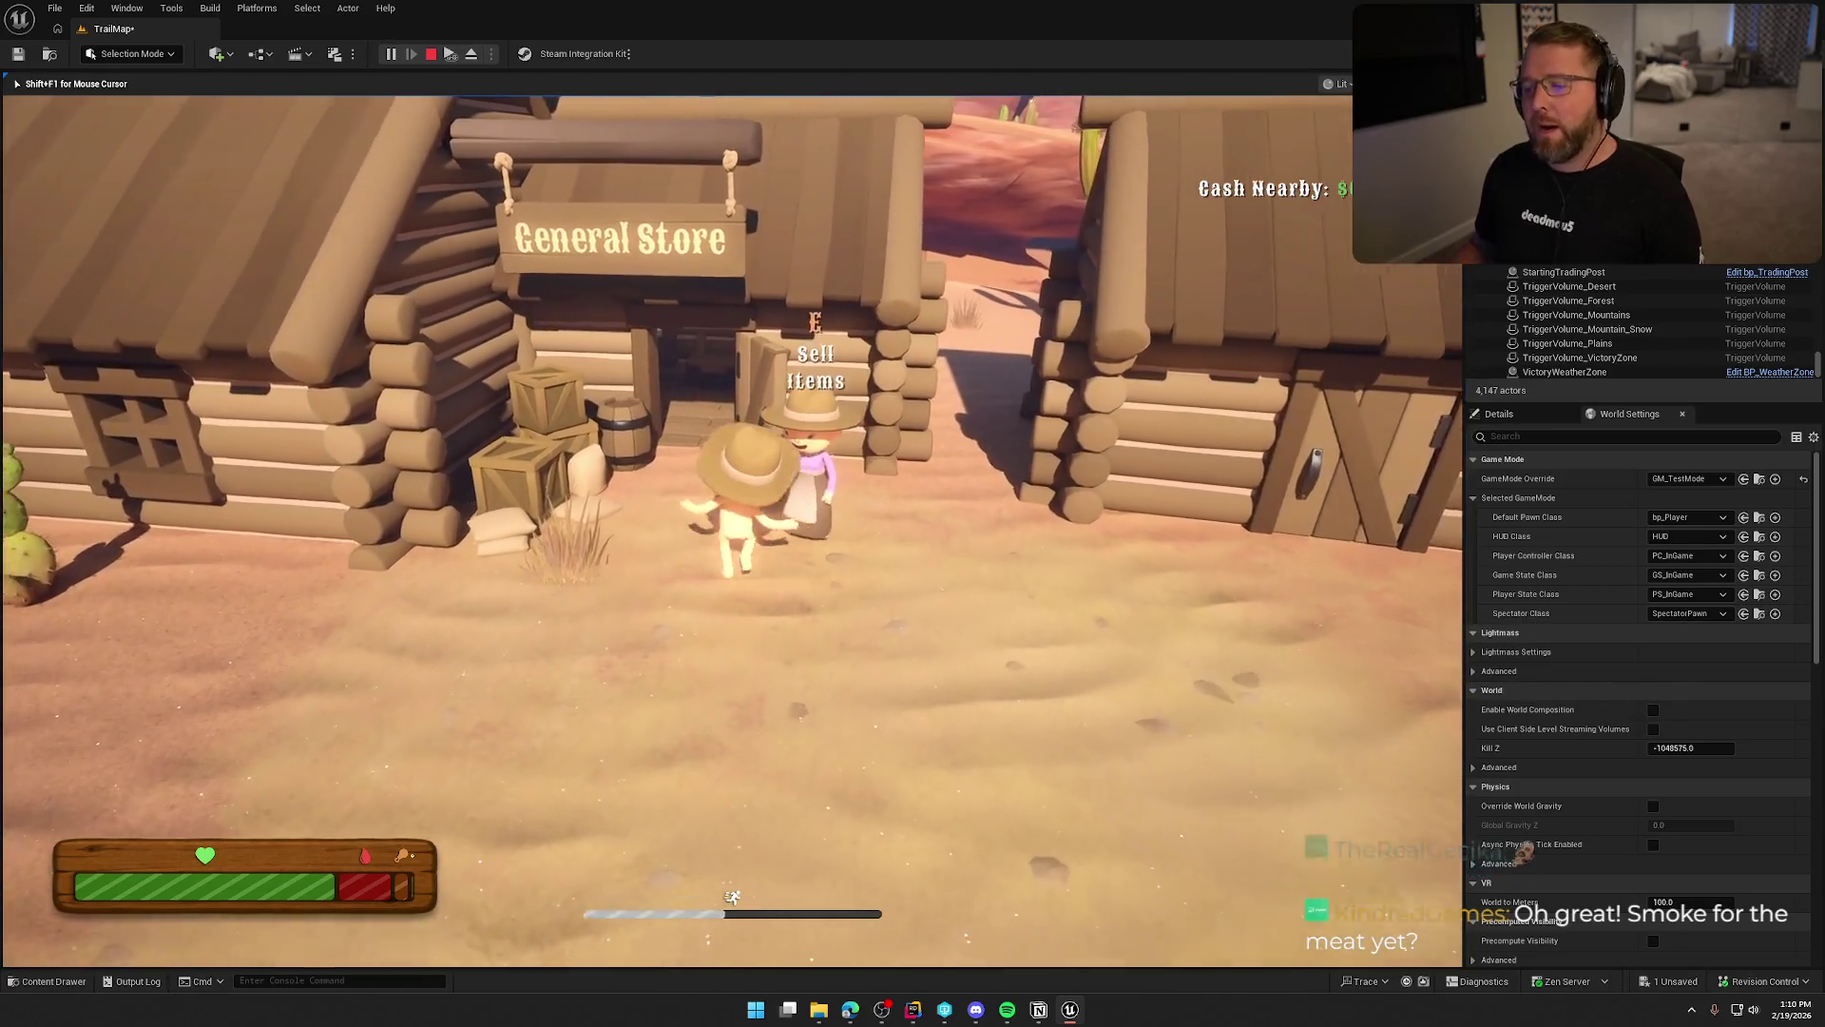
key(w)
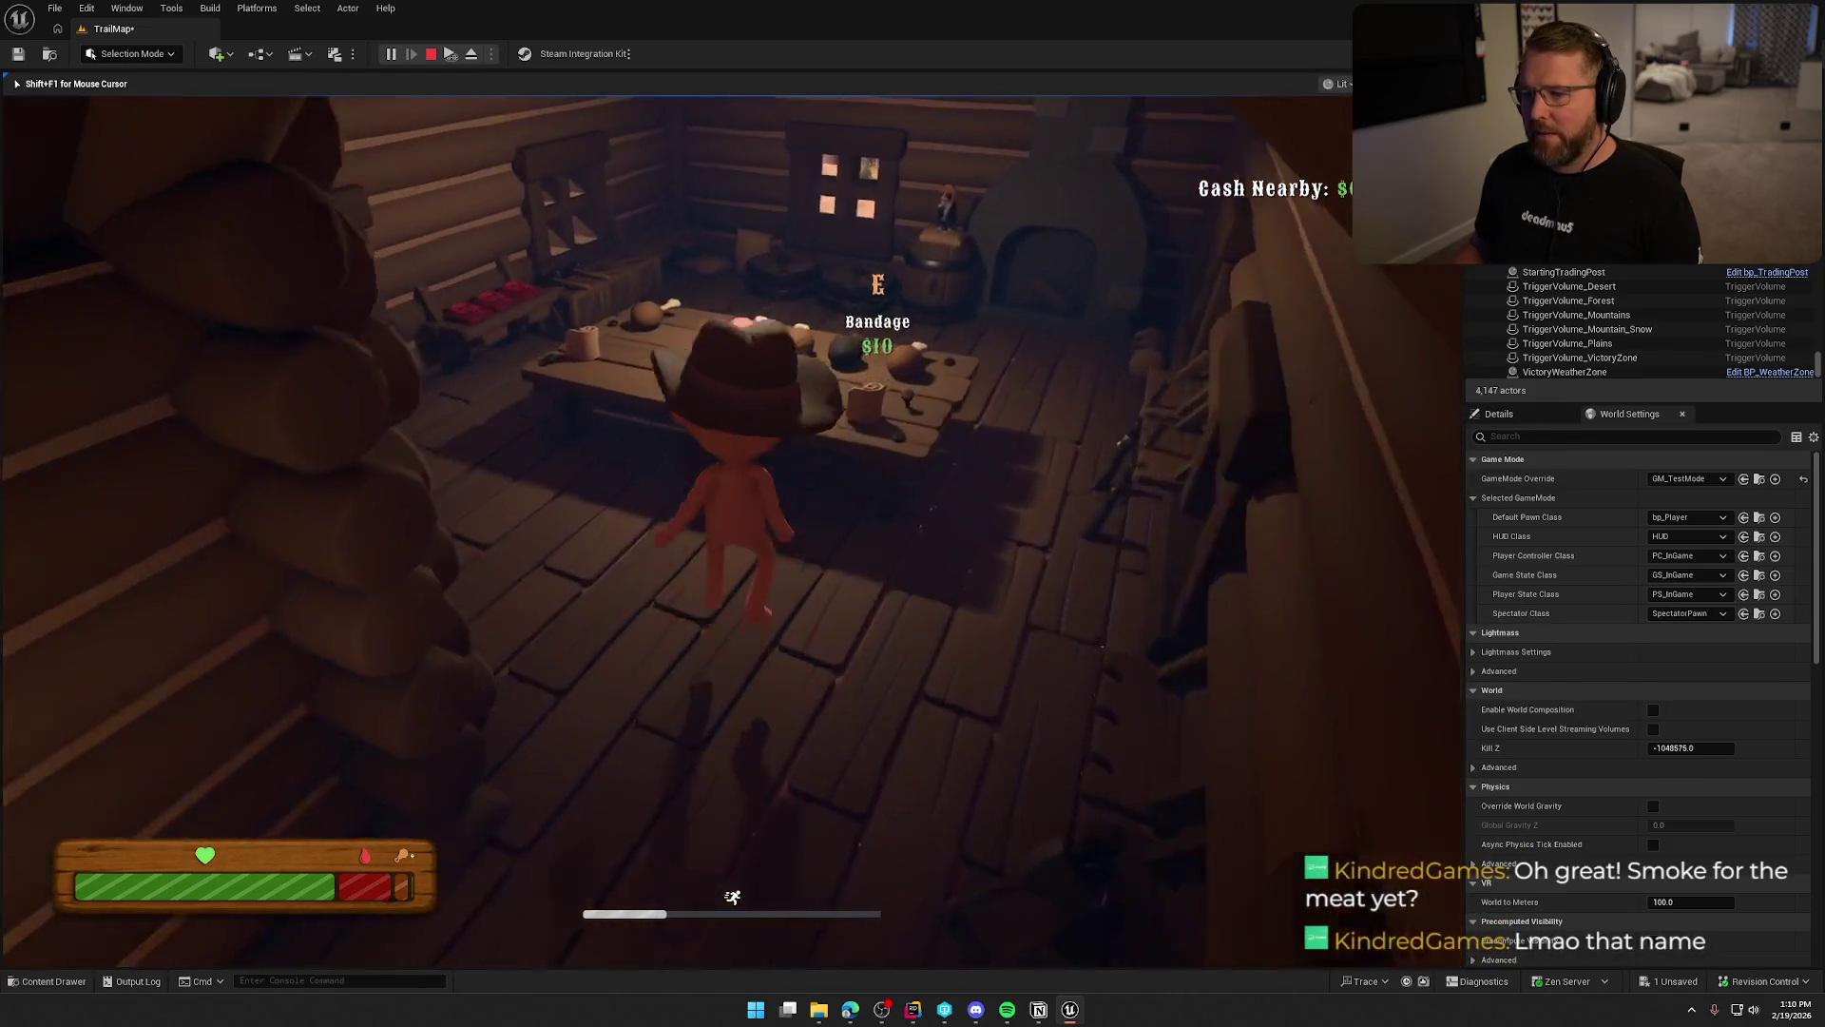
Check the Wagon Wheel and Burnt Food items in the store, then stop the play session.
key(w)
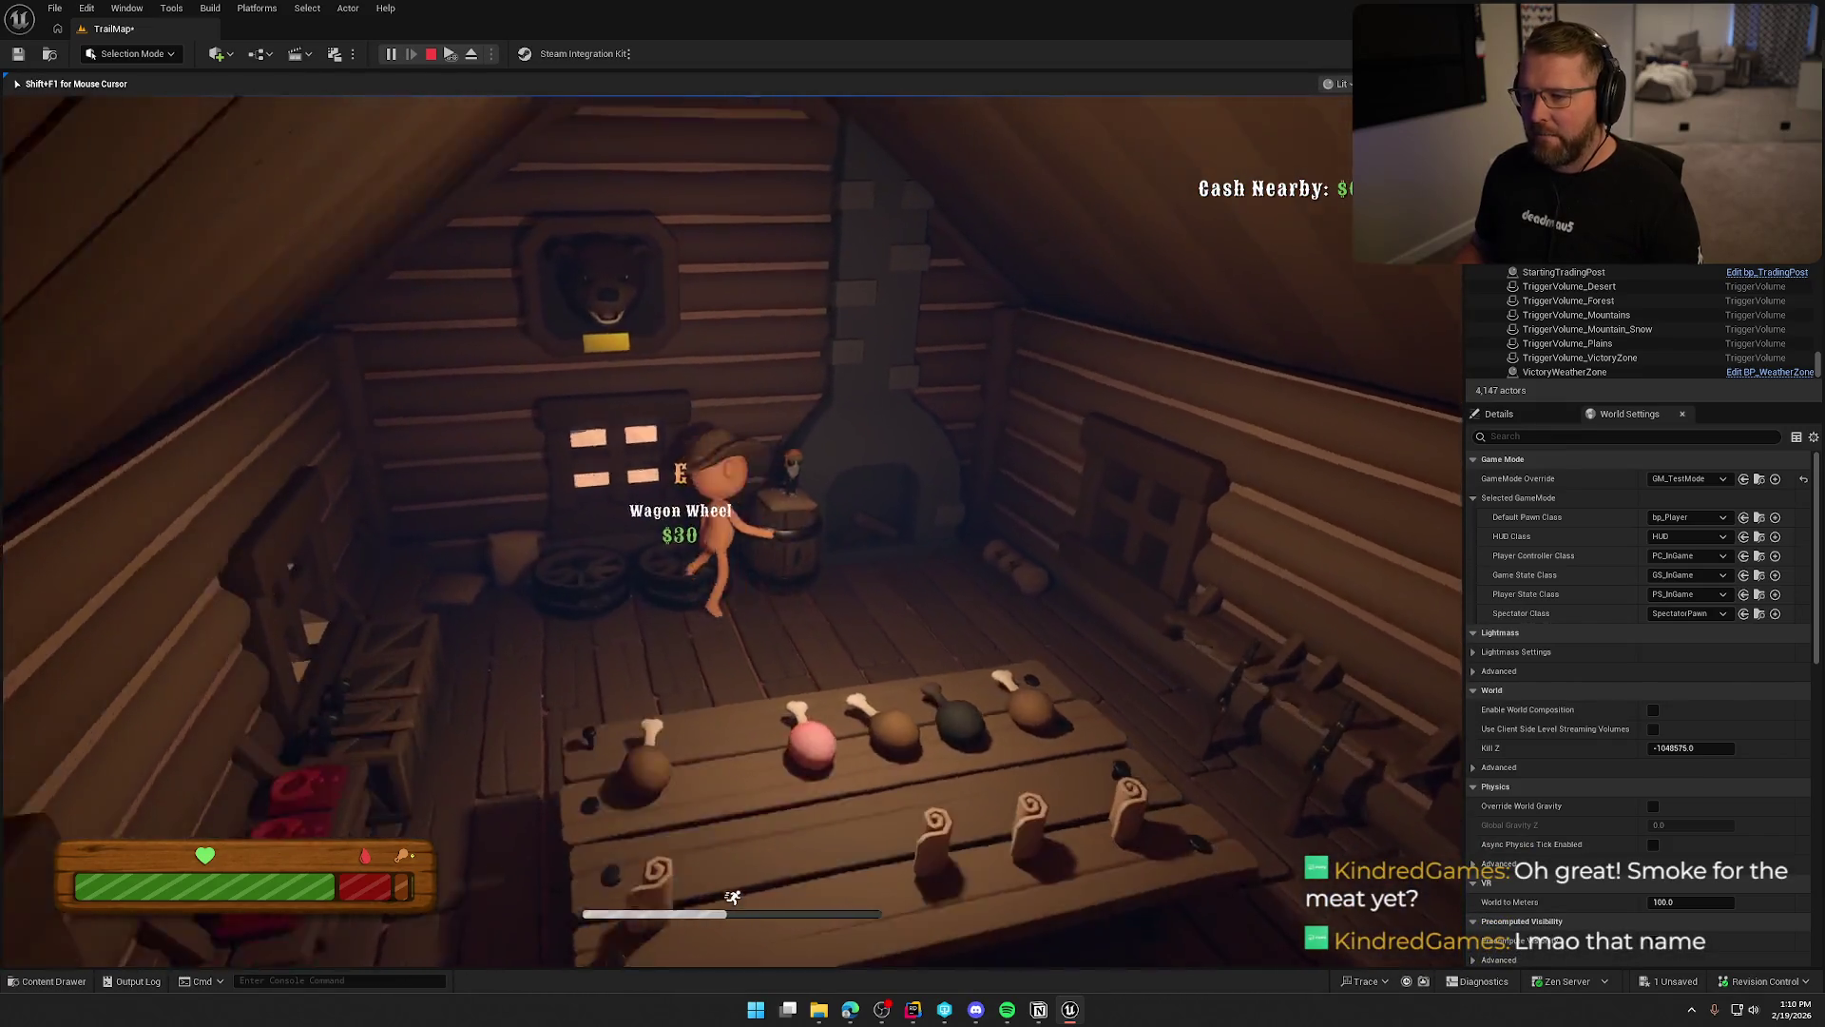
key(s)
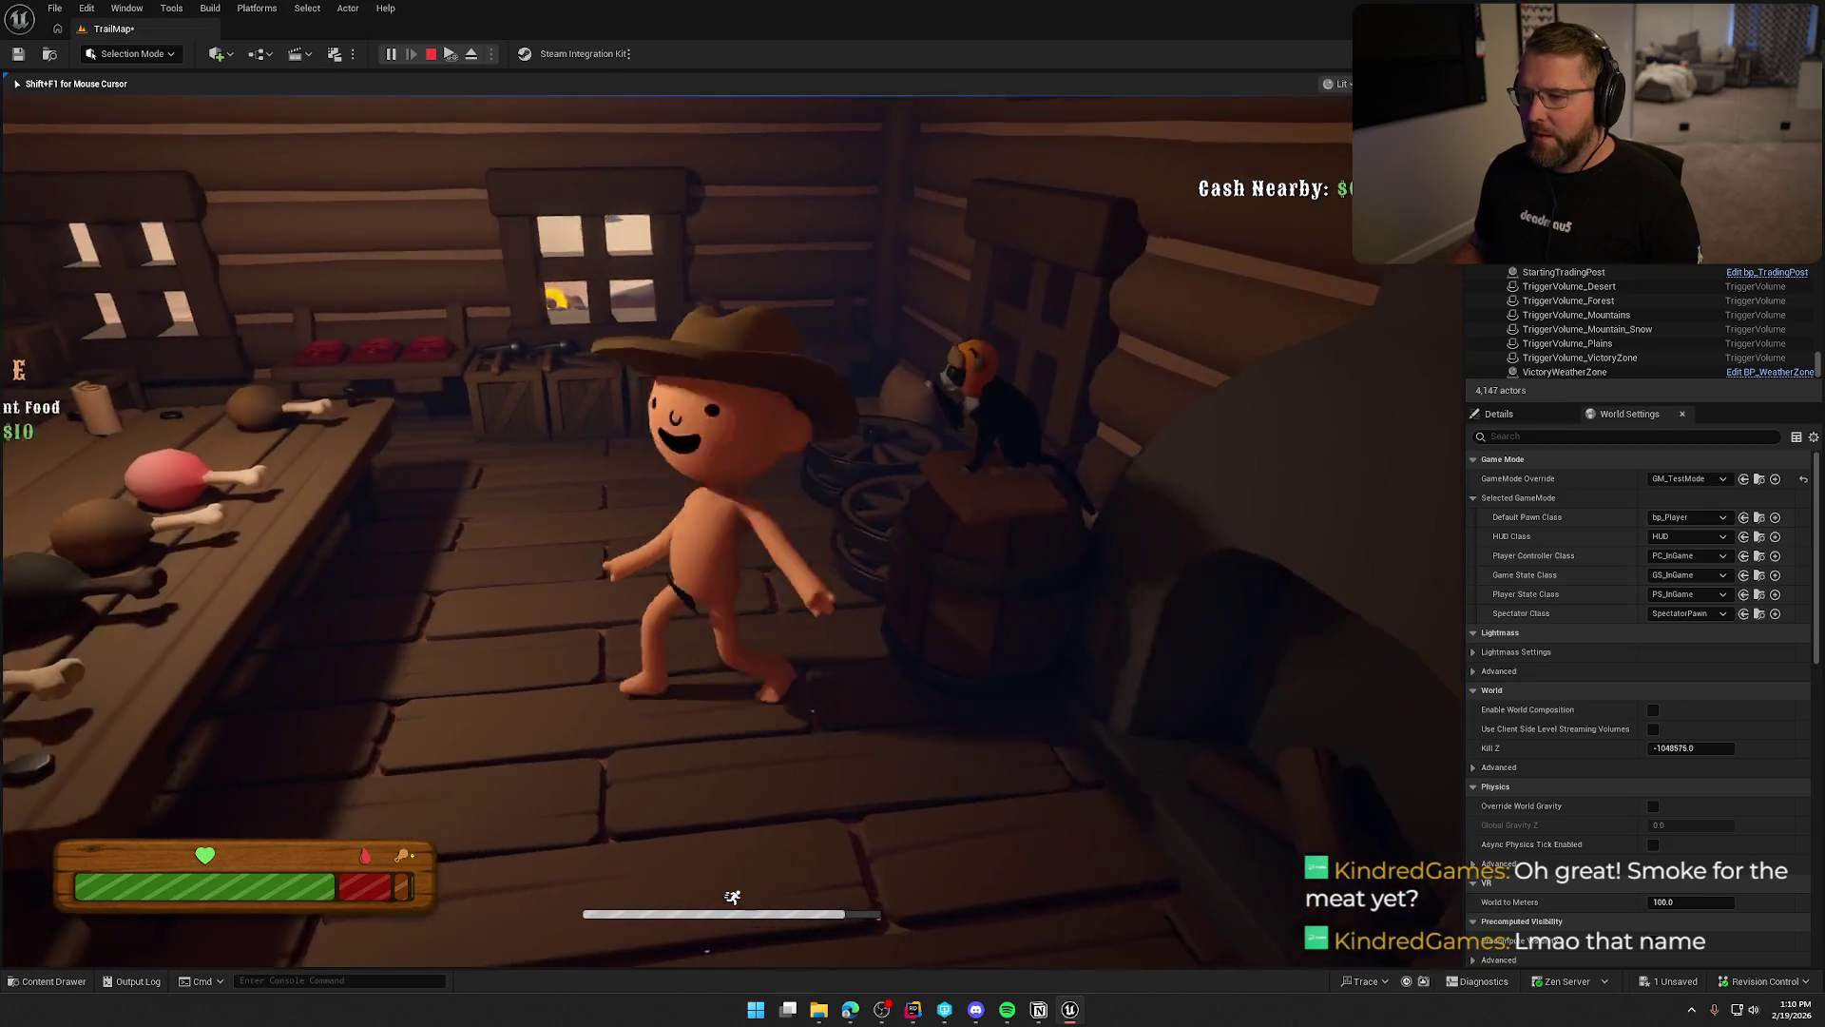
key(w)
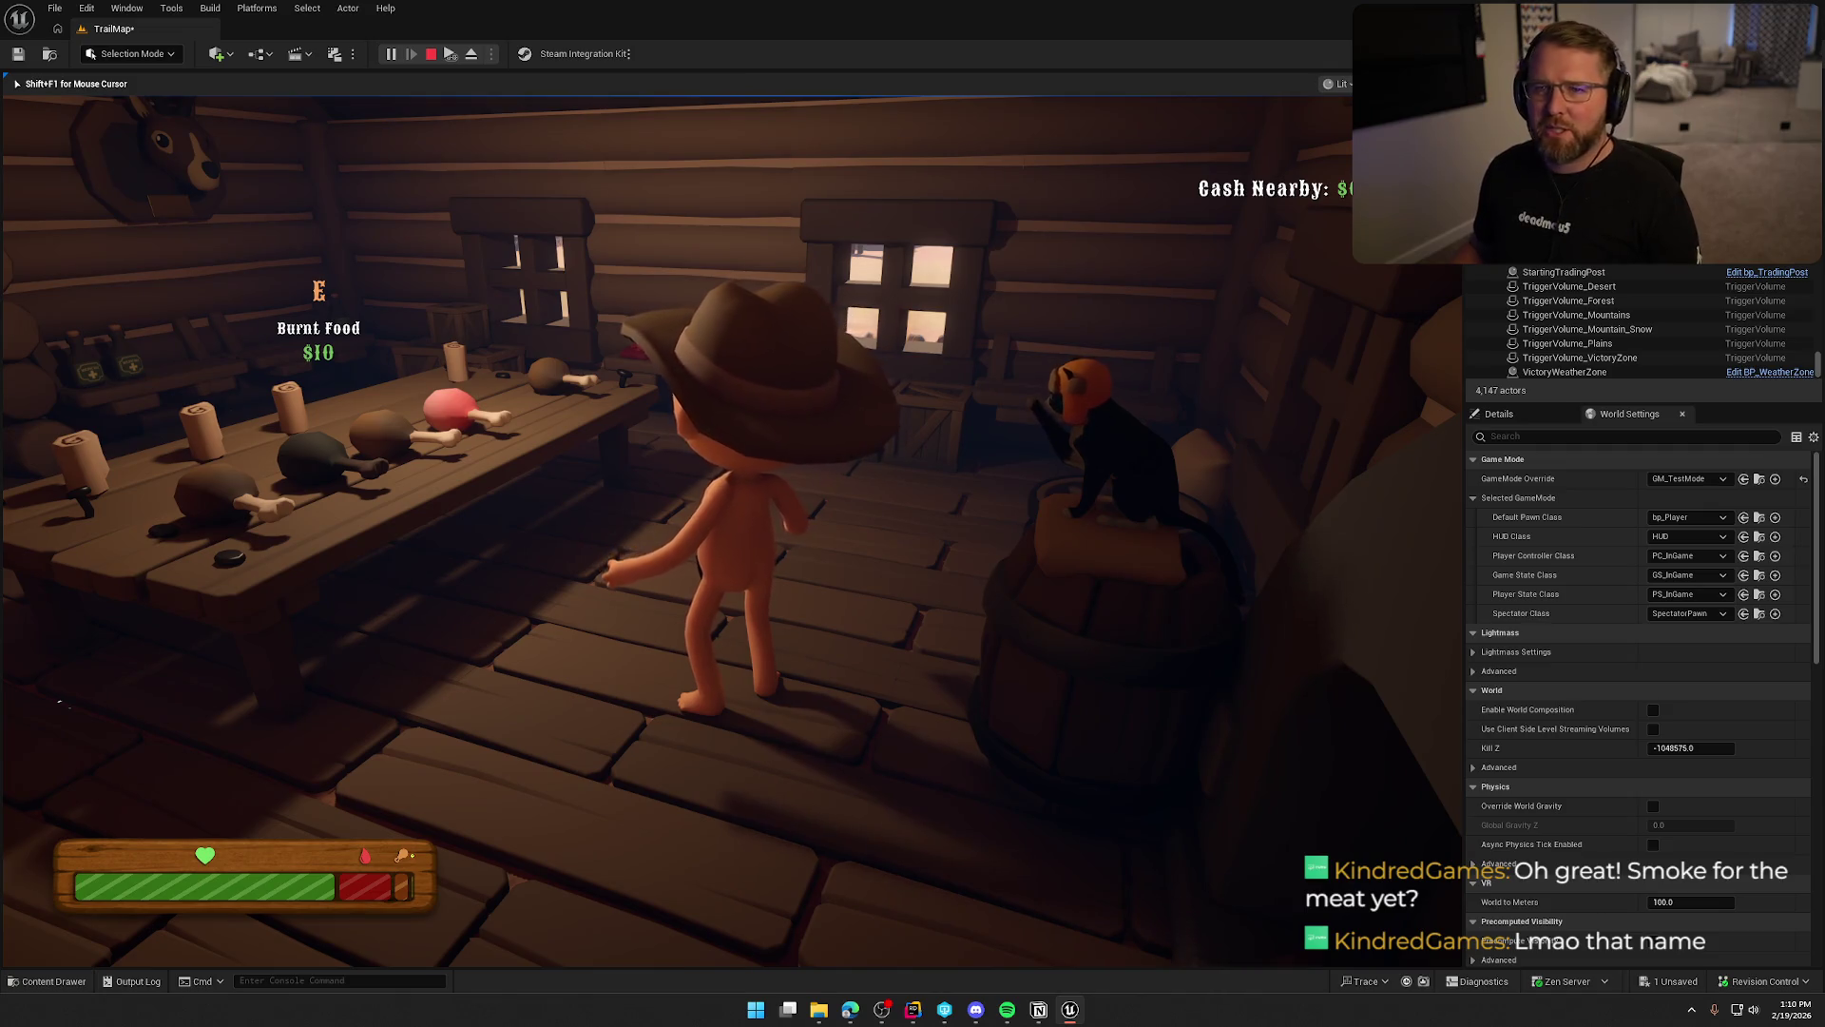
key(w)
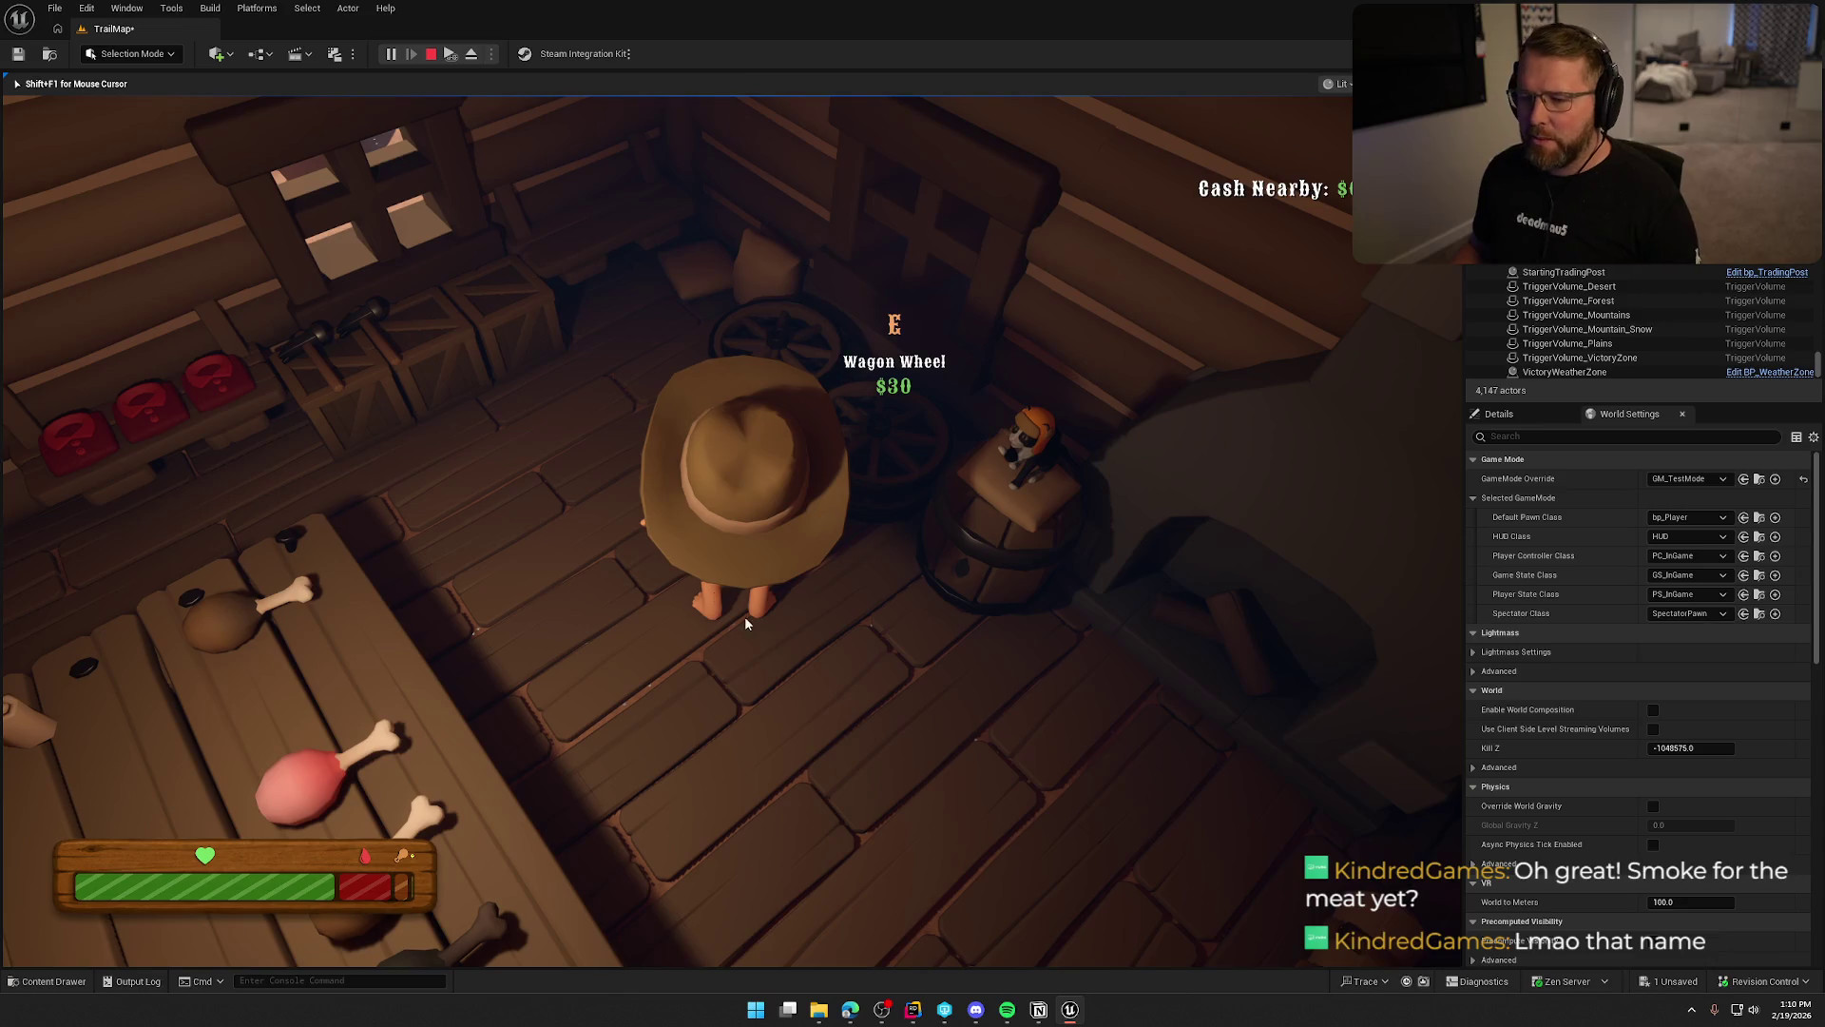
key(Escape)
Set the GameMode Override to GM_InGame, frame the cat by its barrel, and start Play-In-Editor.
click(1711, 478)
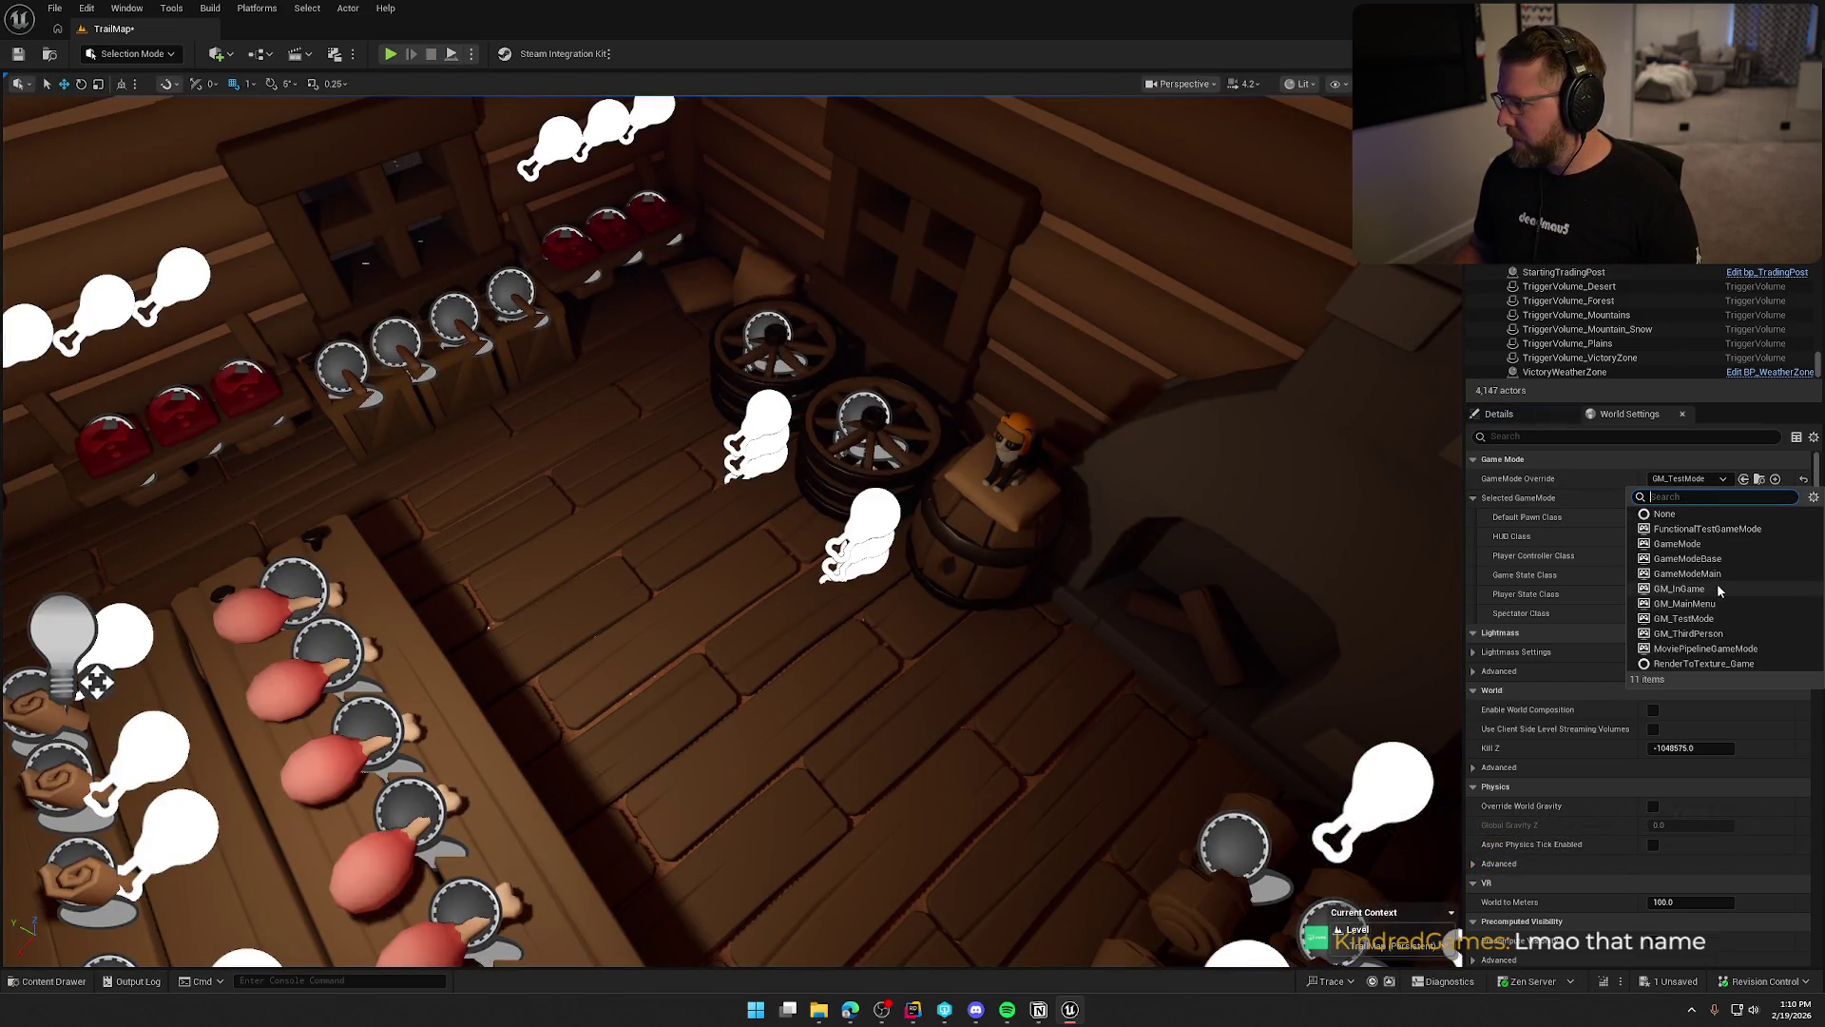
click(1717, 589)
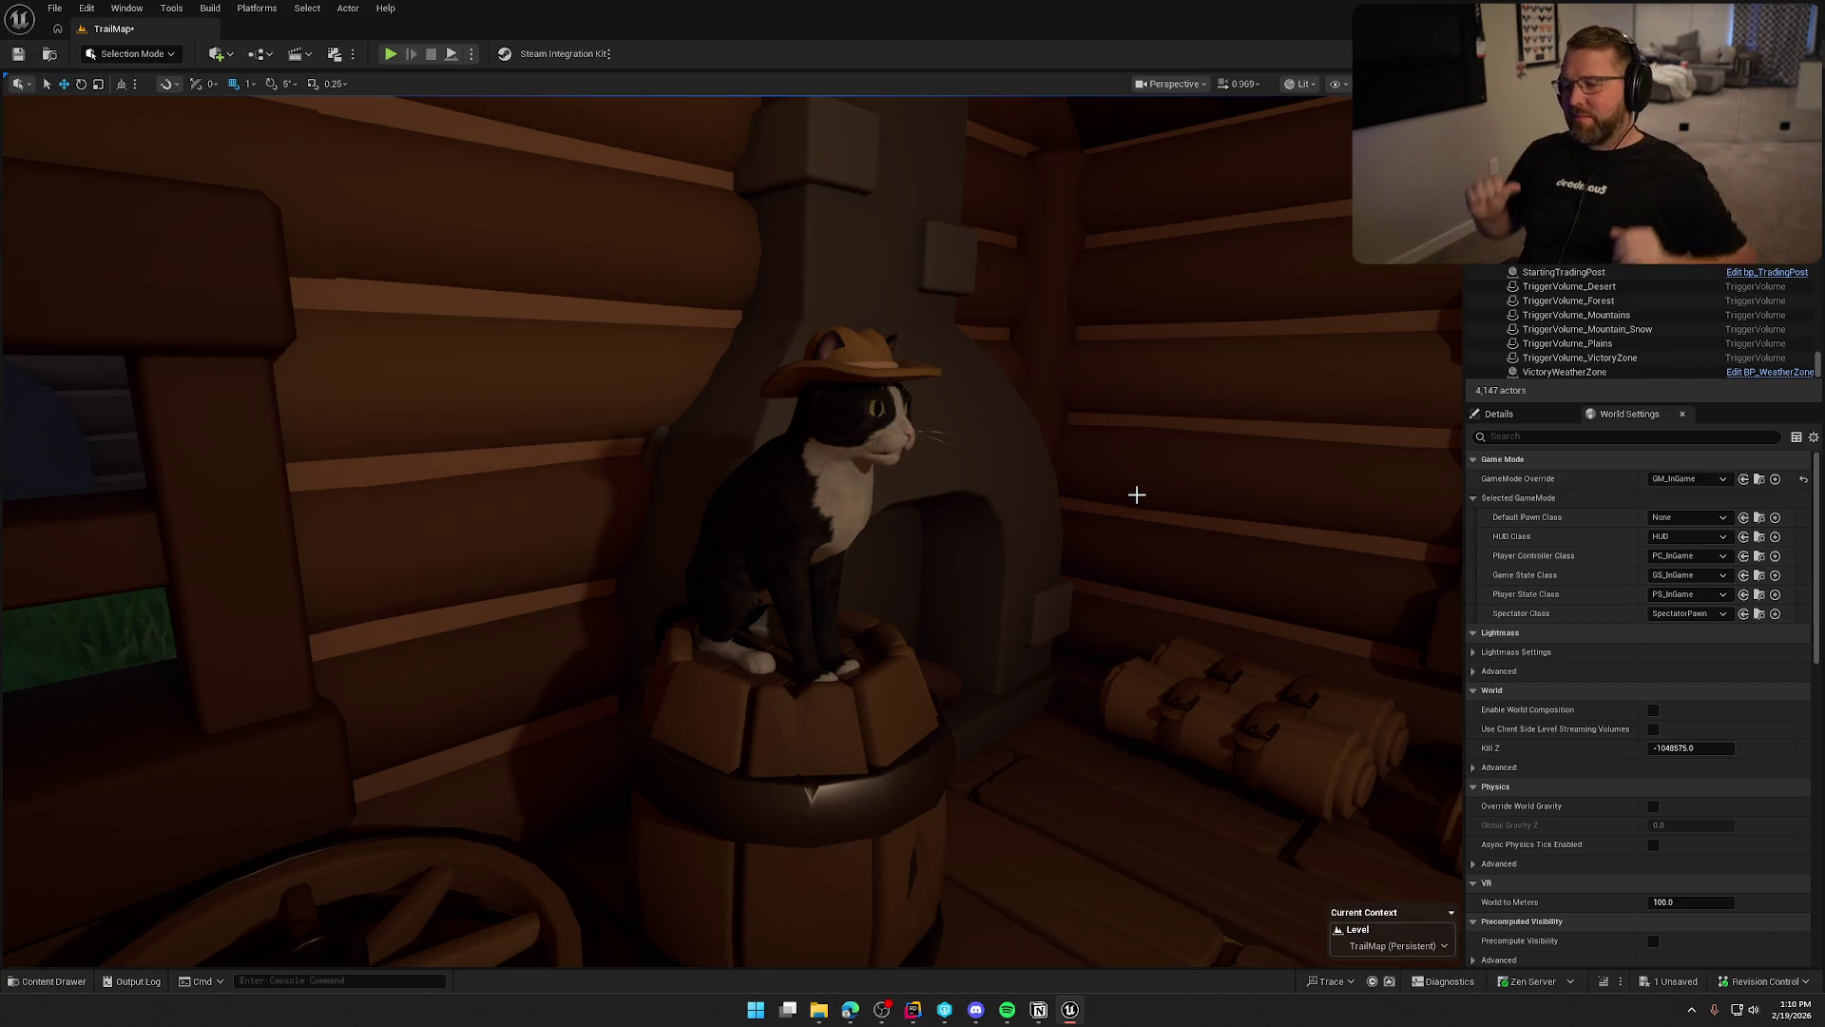
key(1)
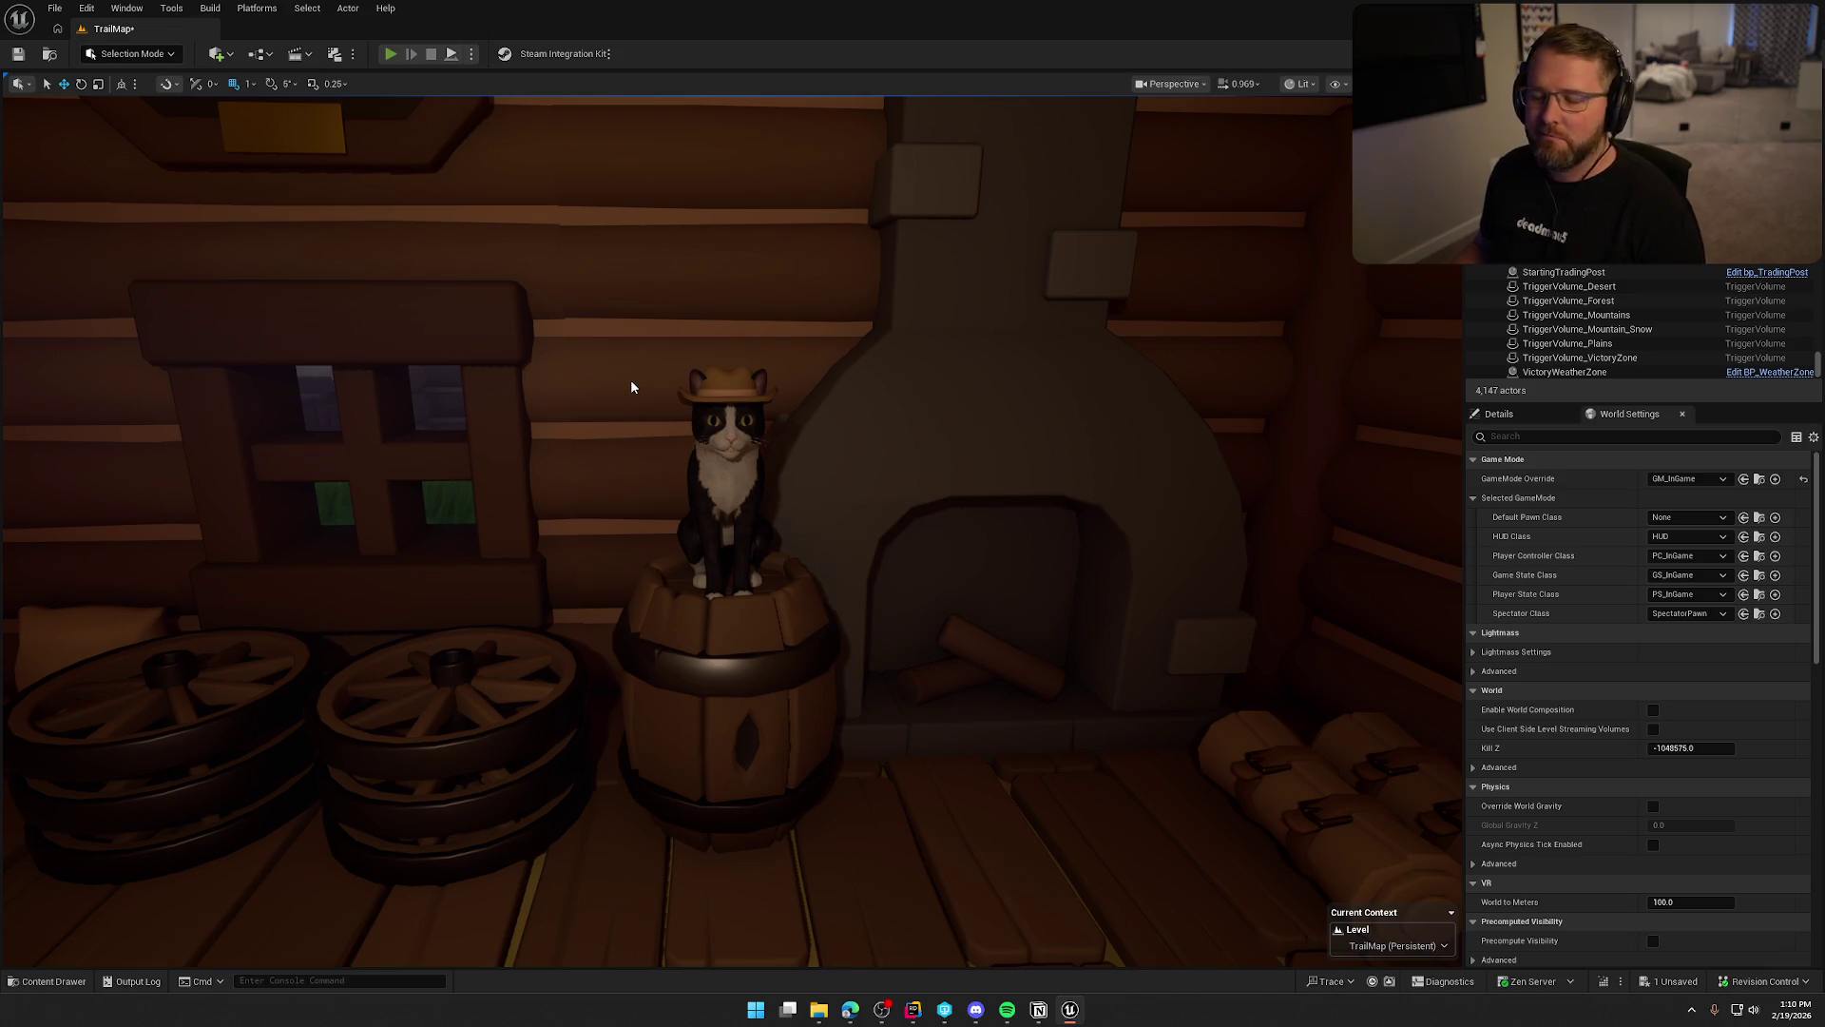
key(alt+p)
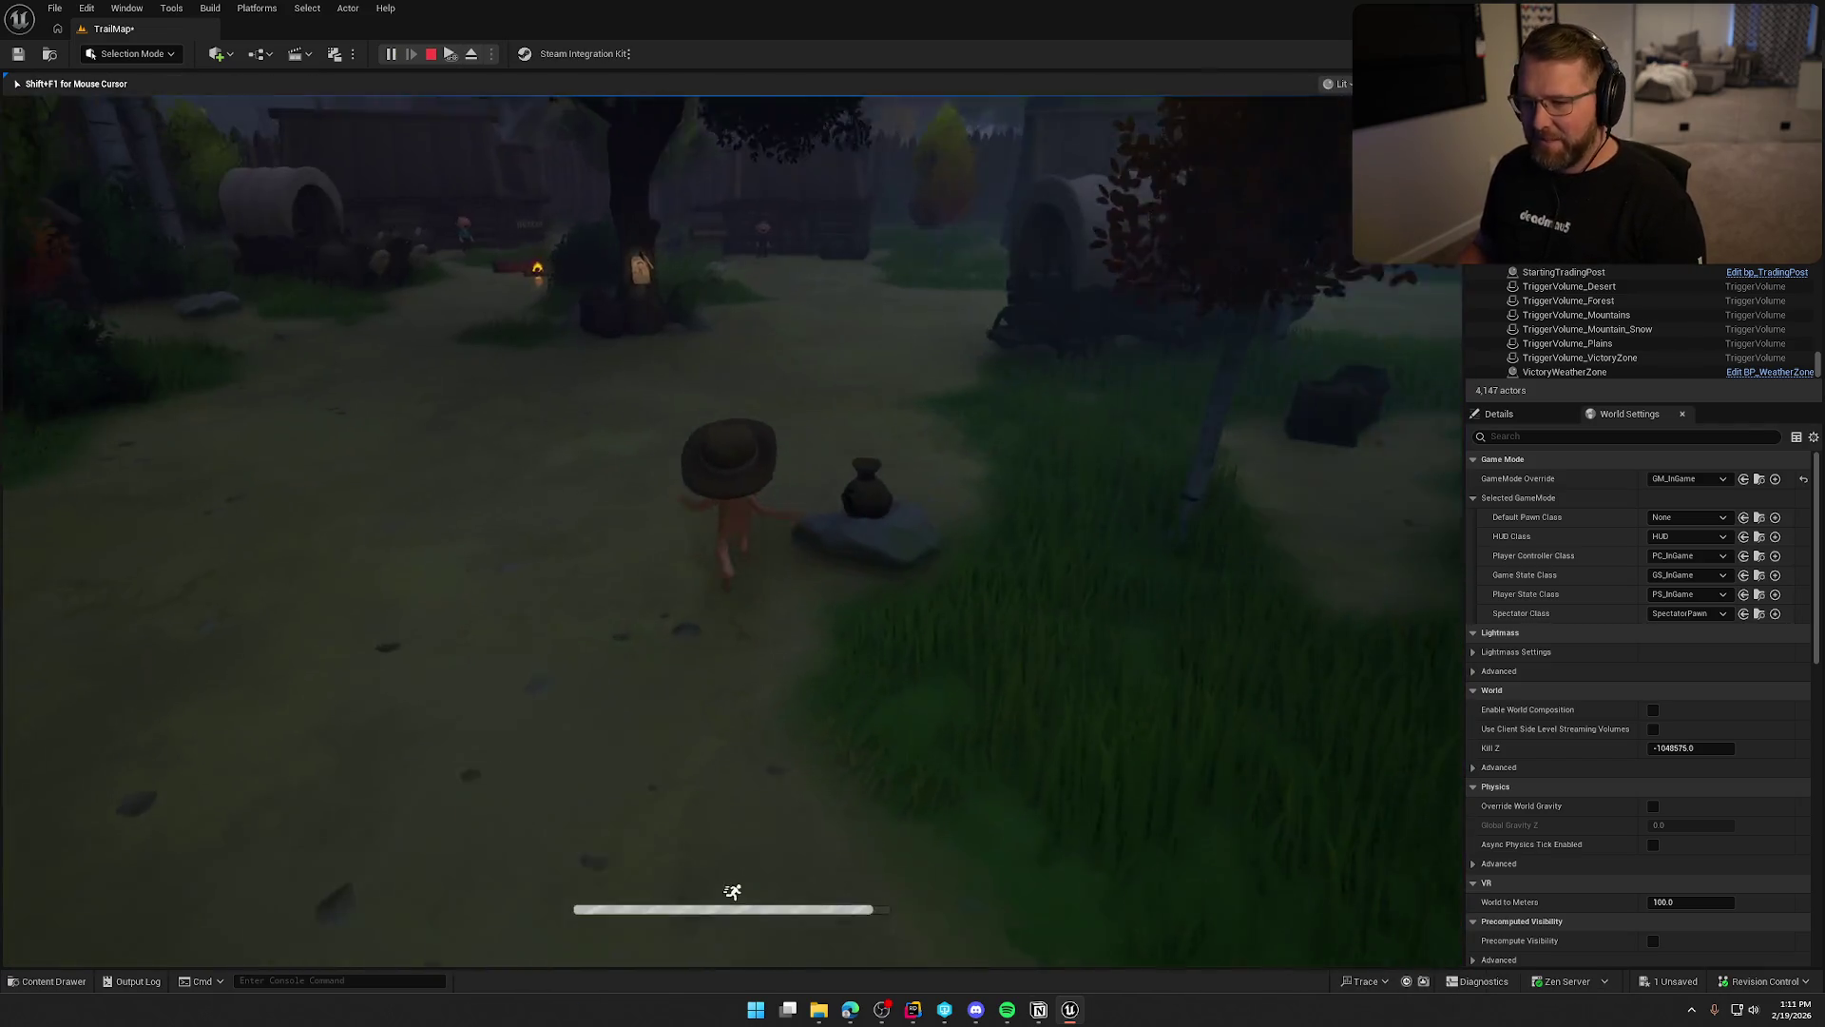
Run past the covered wagon into the General Store and up to the cat by the barrel.
key(shift+w)
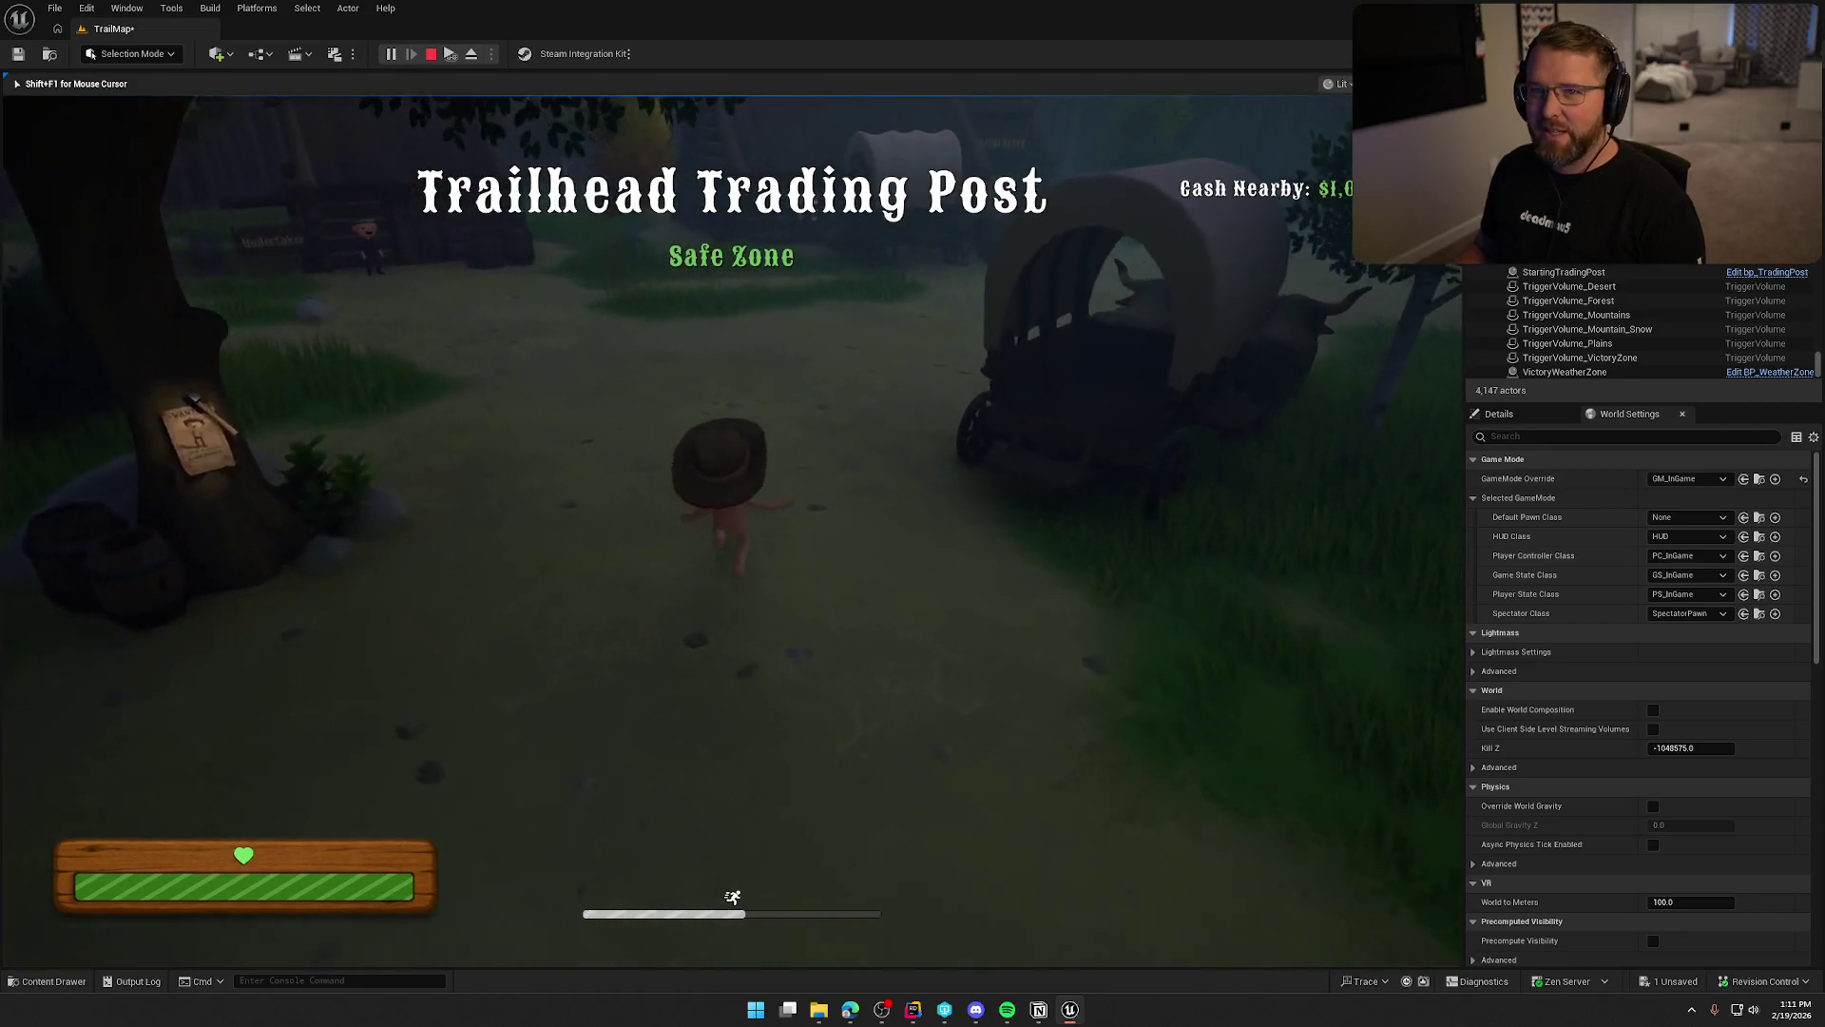
key(shift+w)
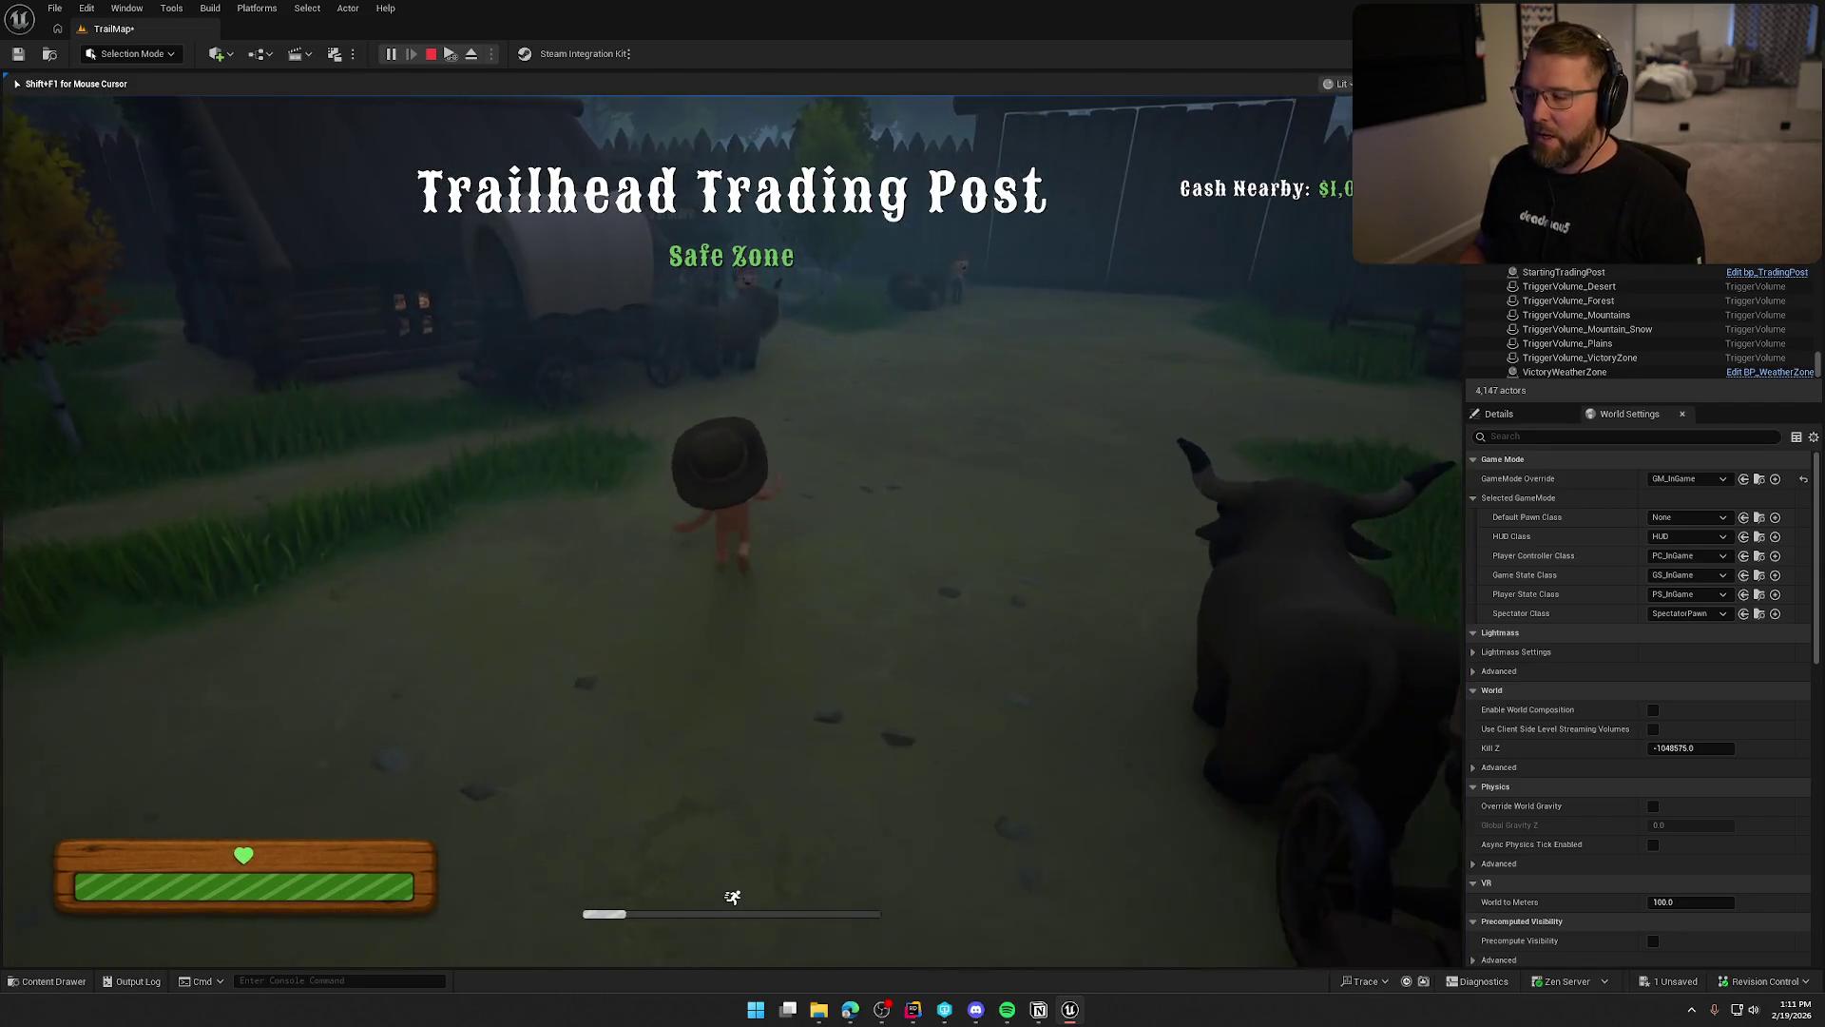
key(w)
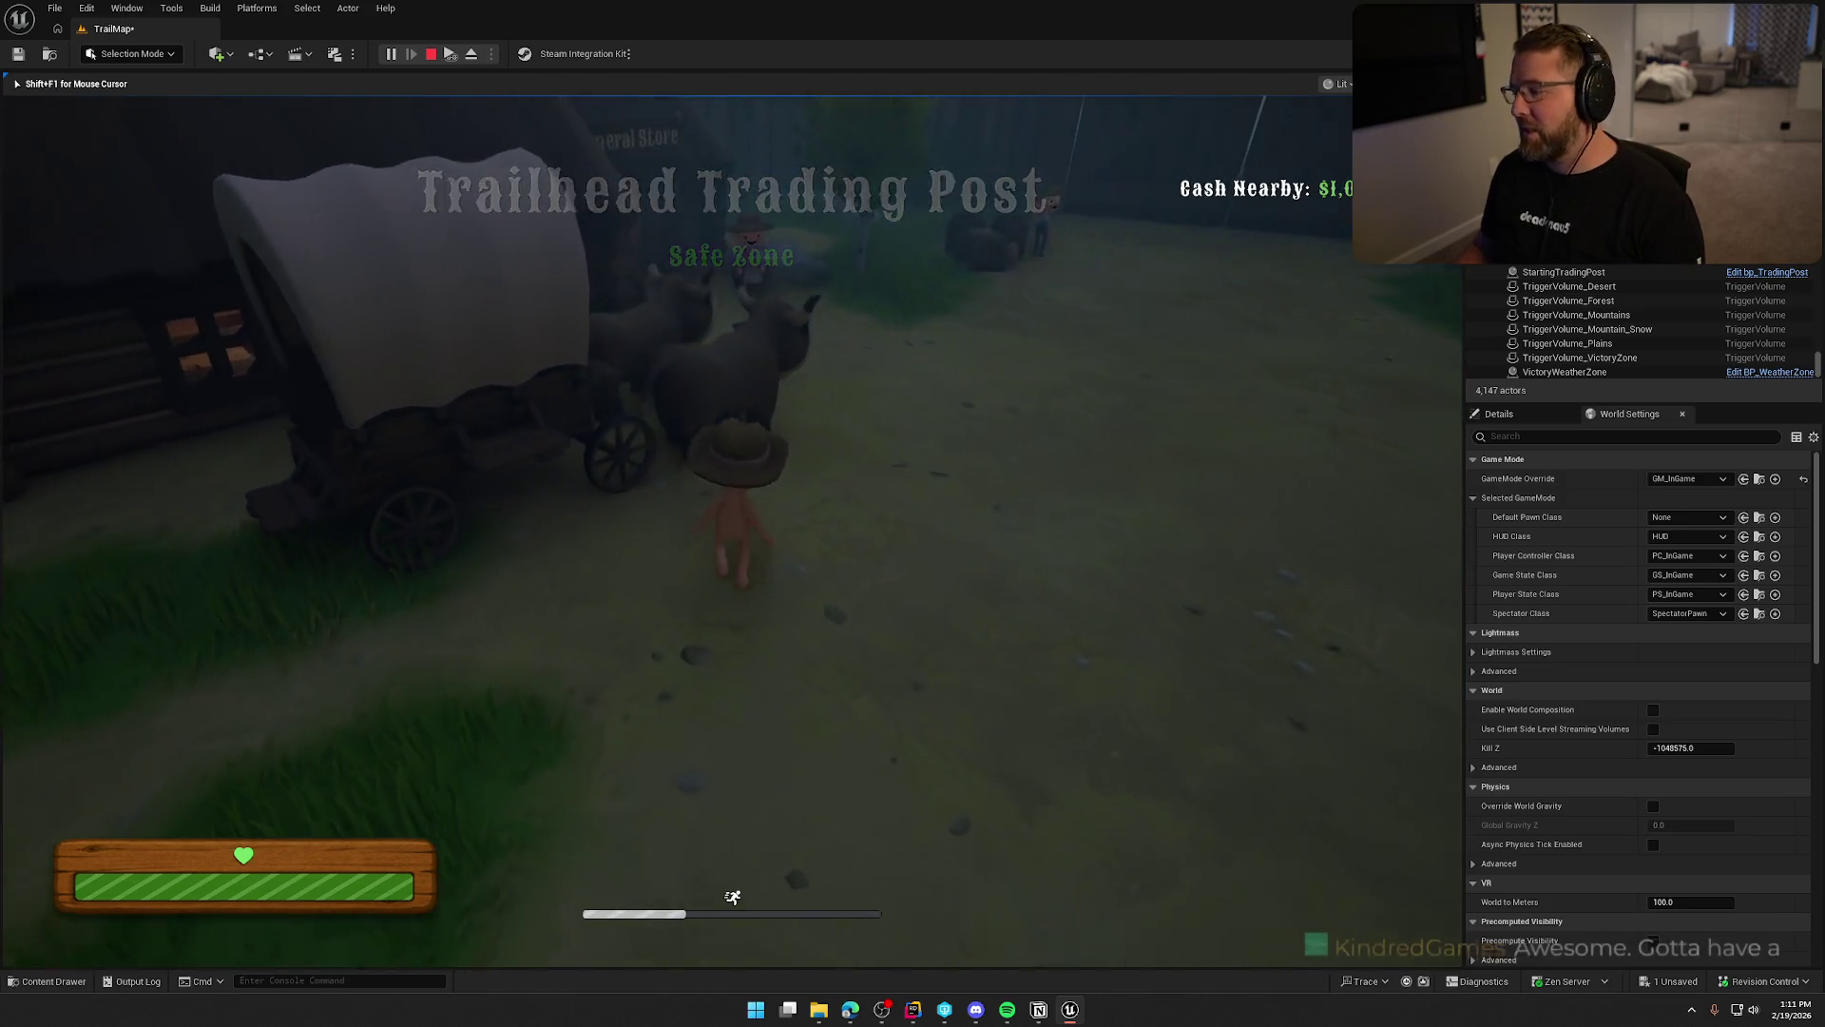
key(shift+w)
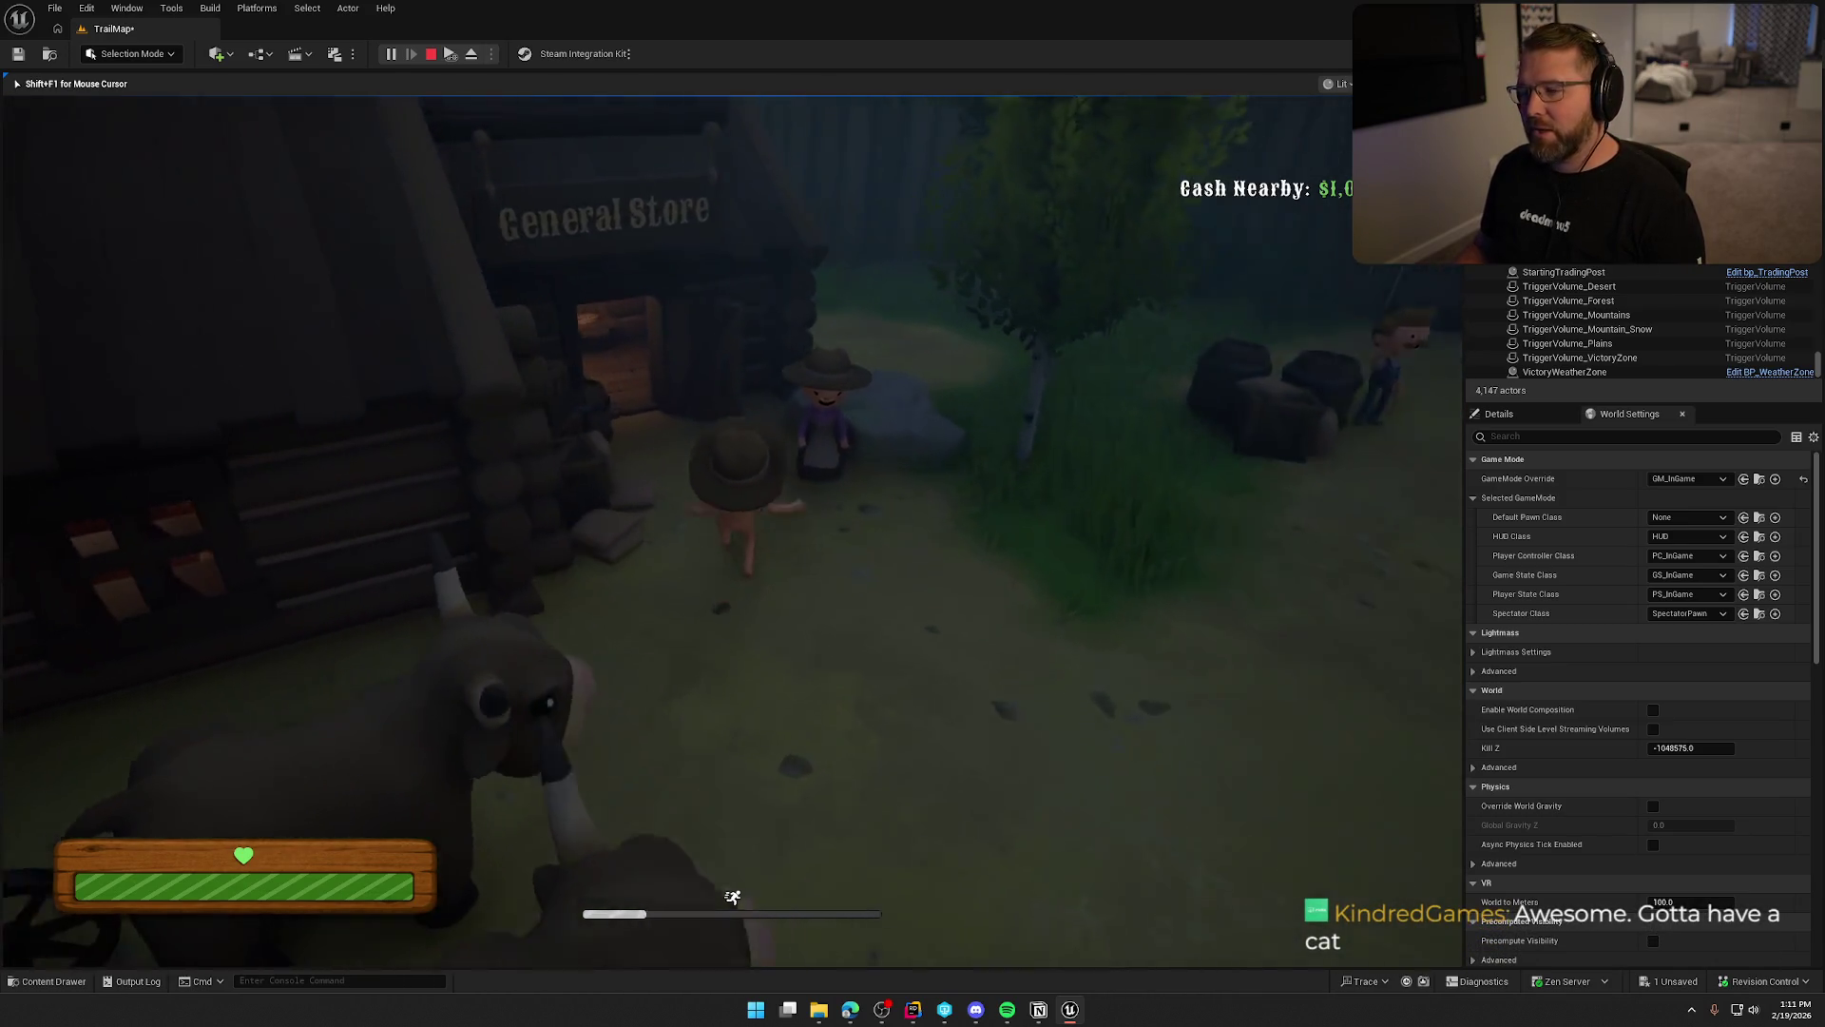
key(w)
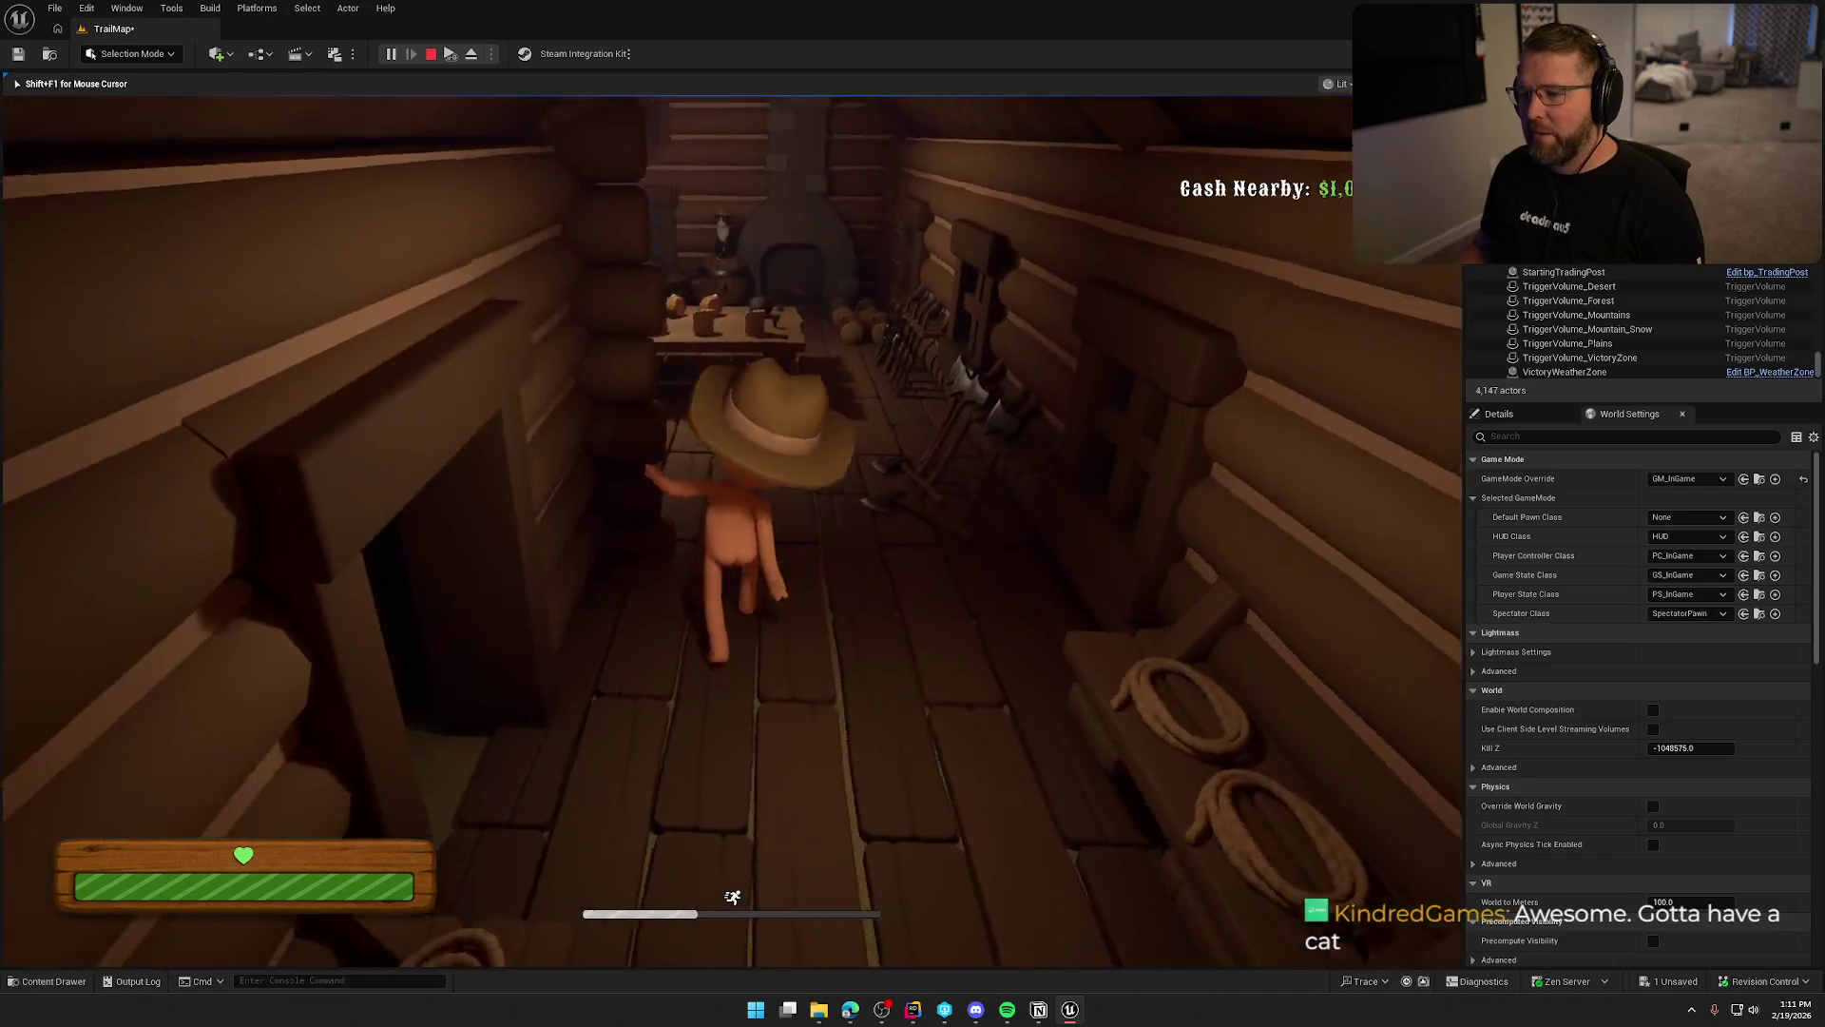
key(w)
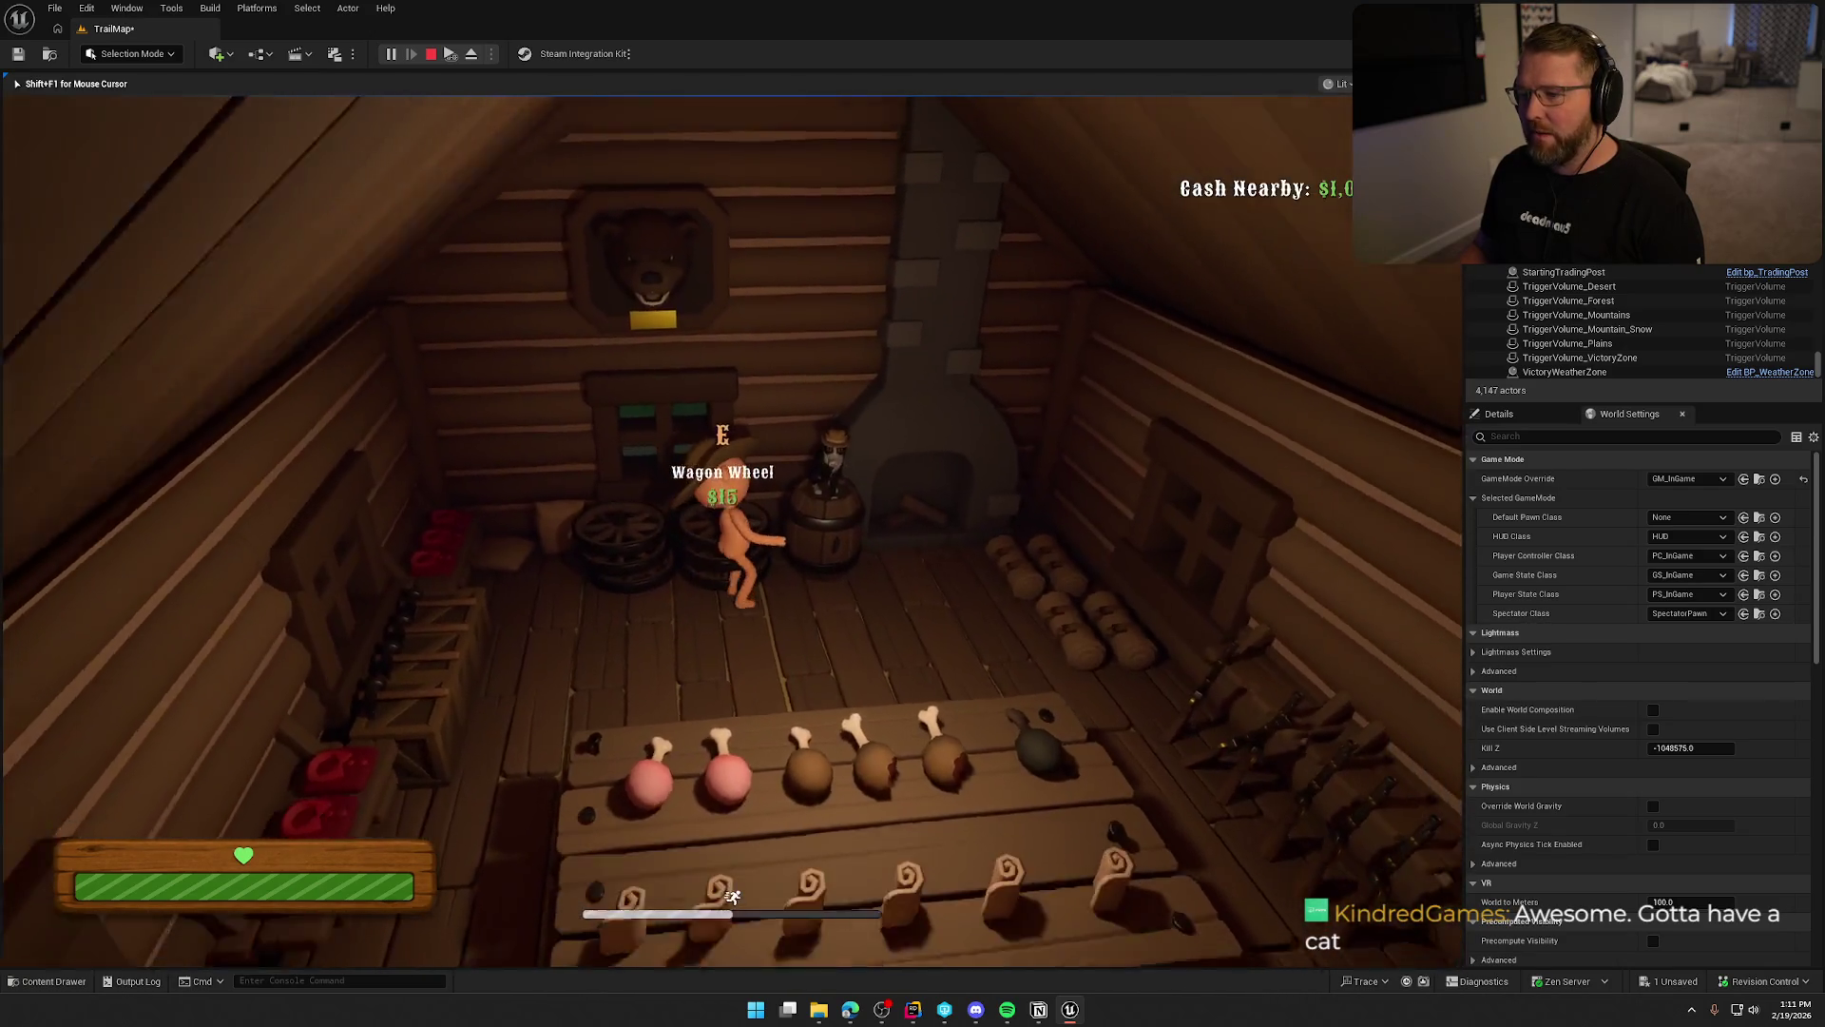
key(w)
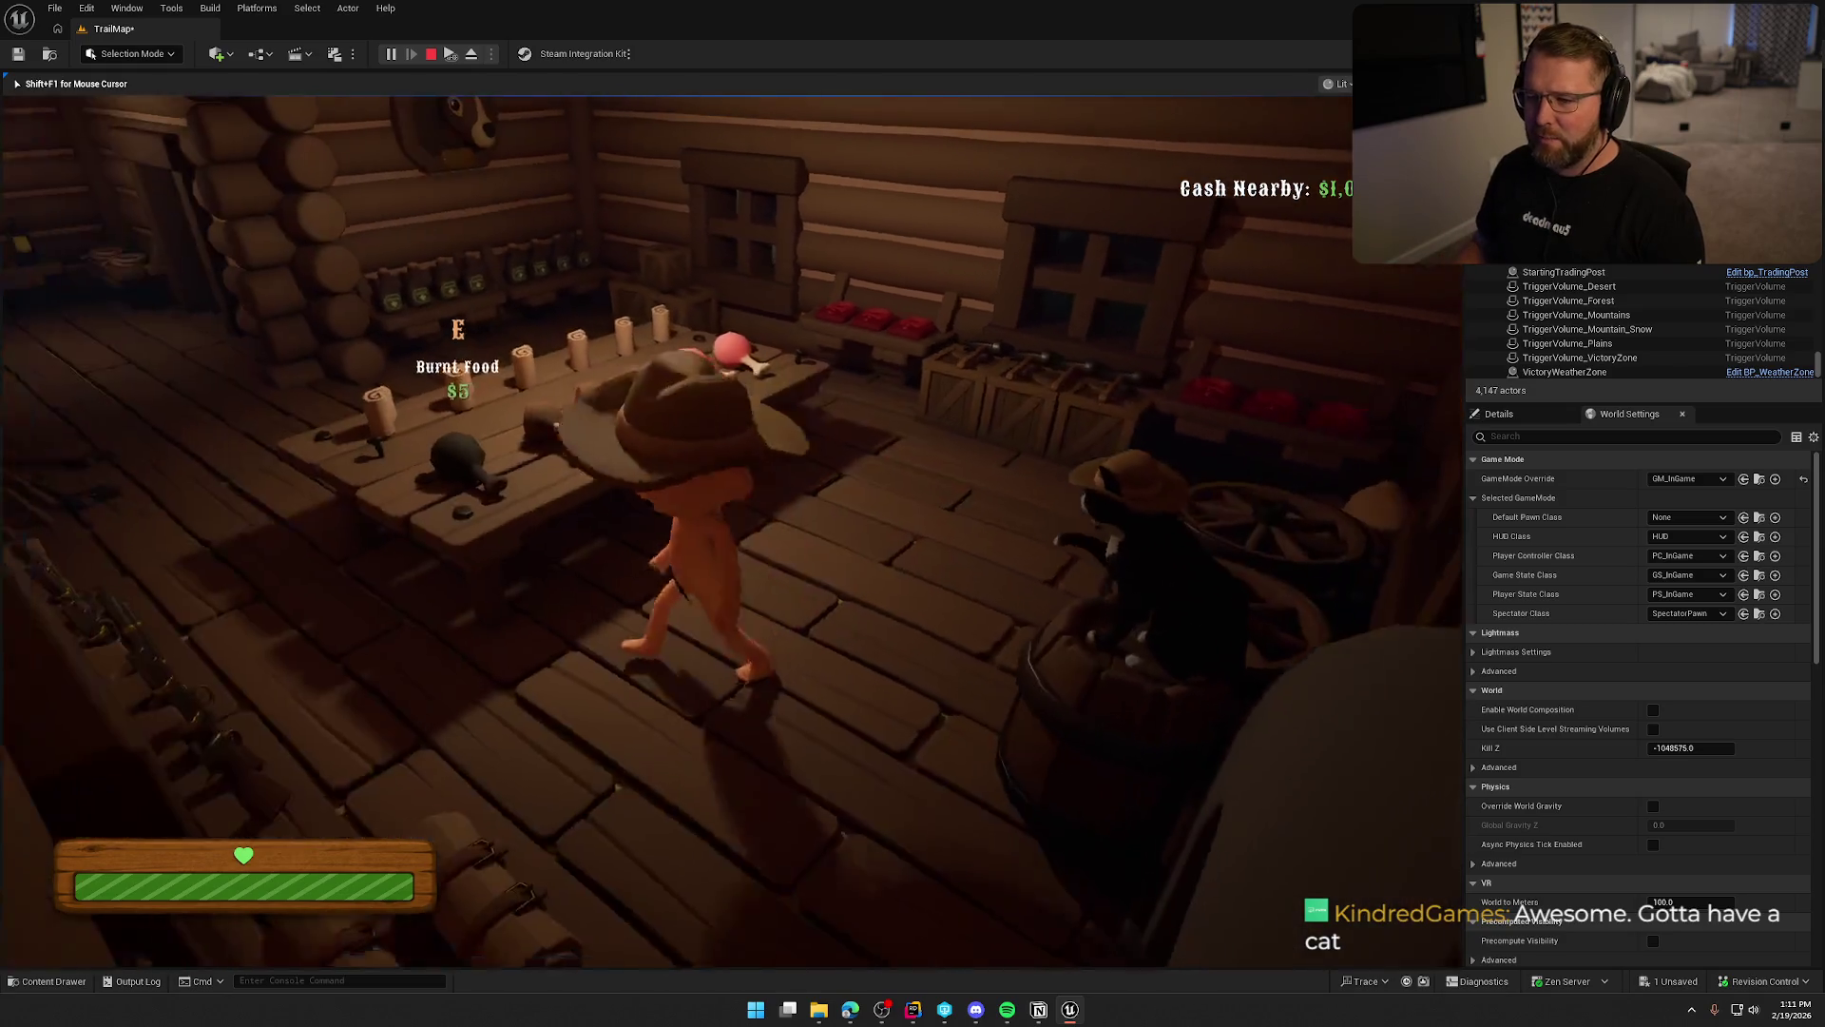
Check the Medicine shelf and Bandage prompts, then walk back out past the wagon to the village.
key(w)
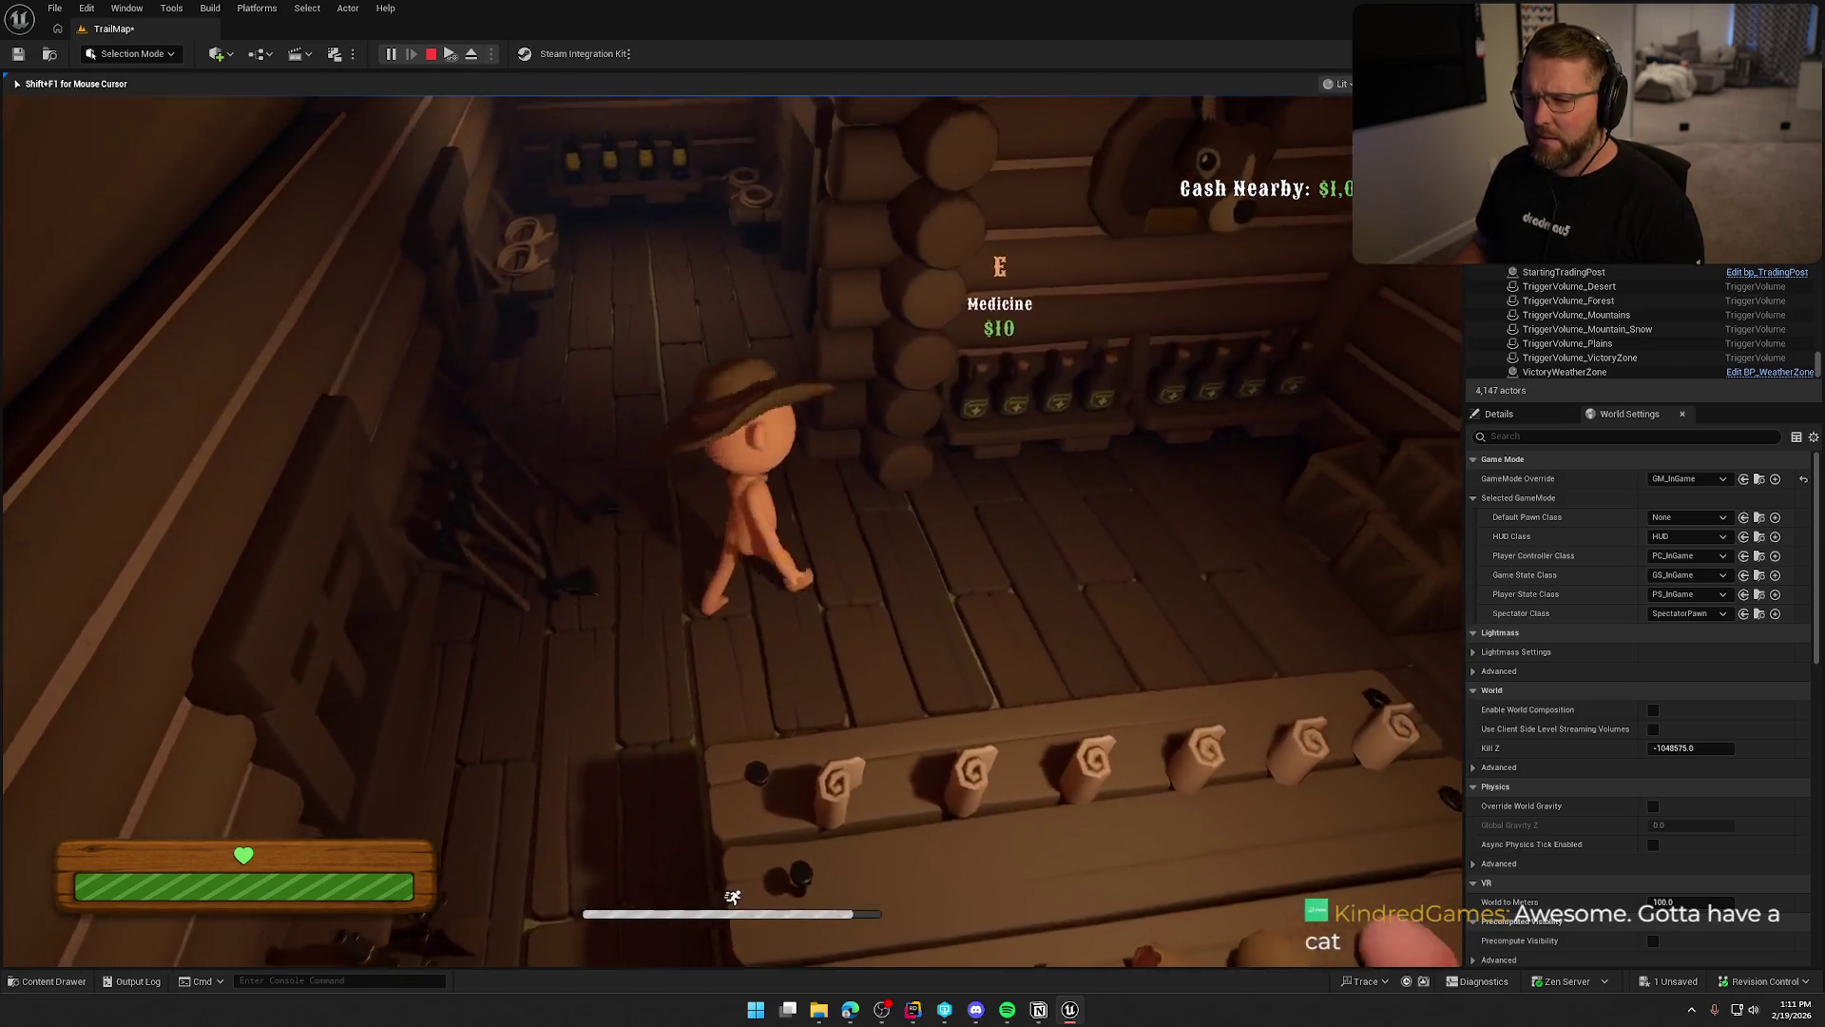
key(w)
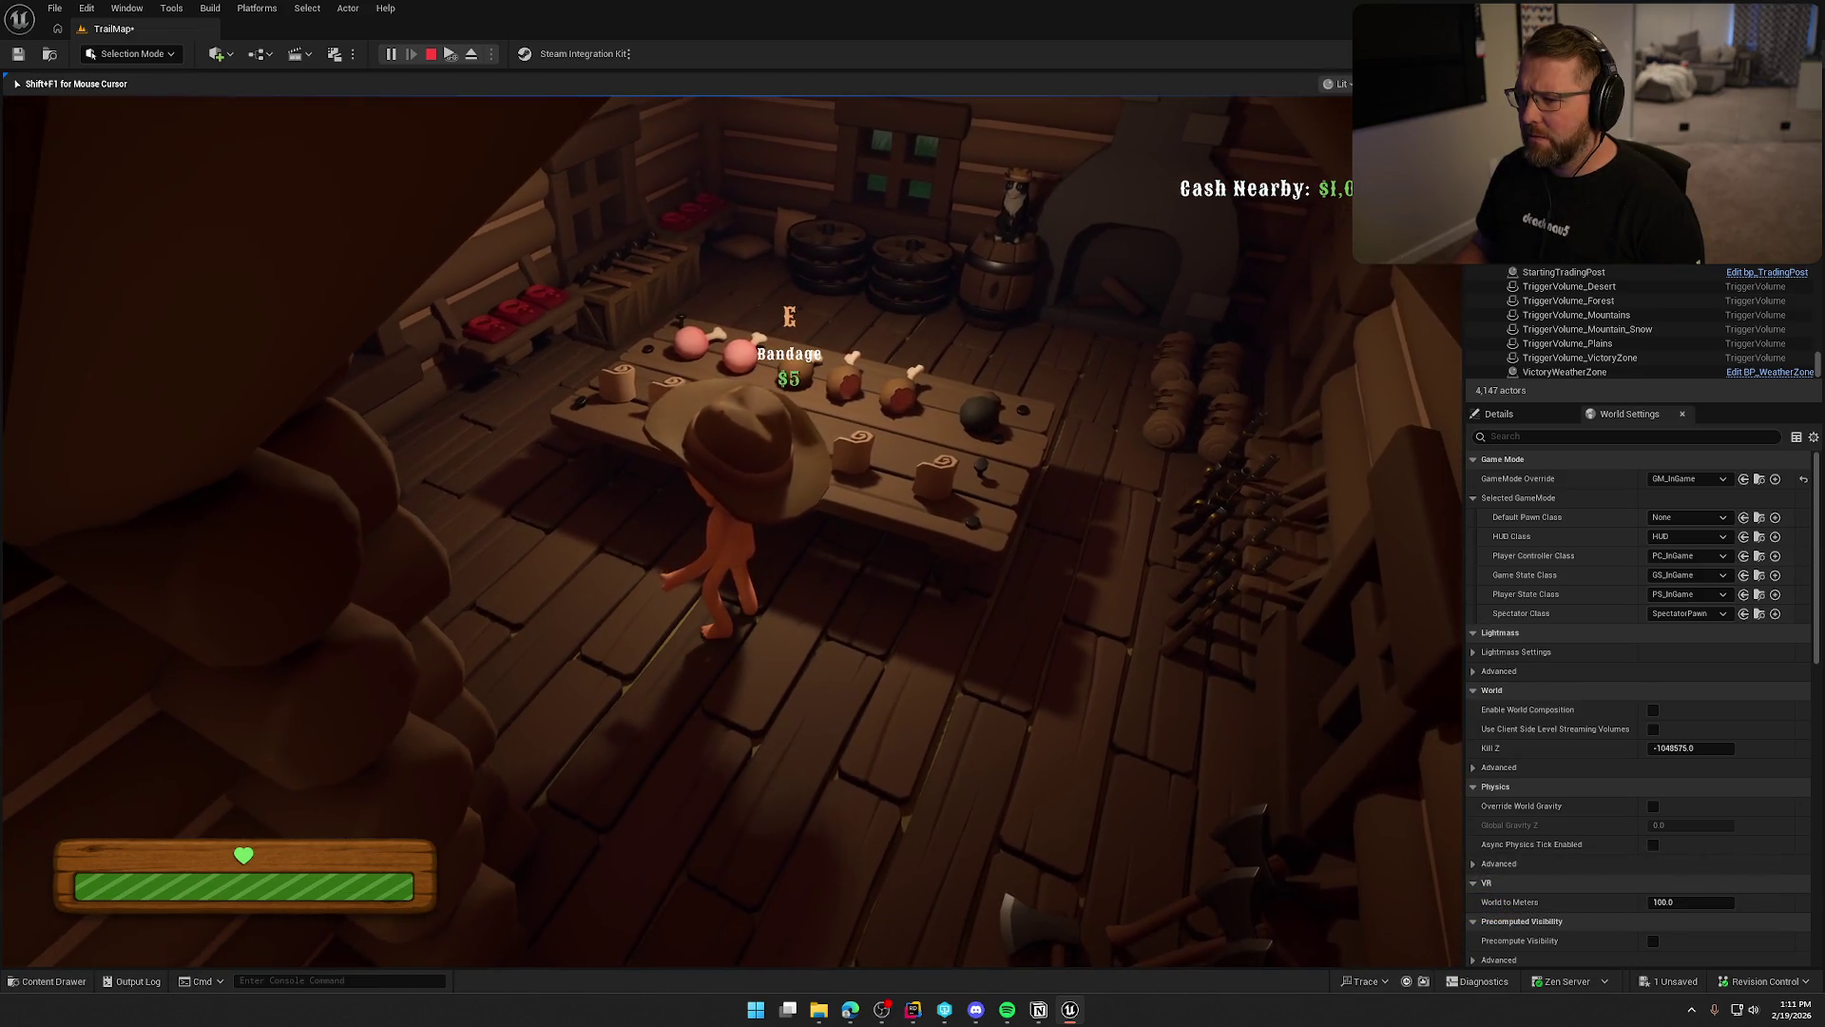
key(w)
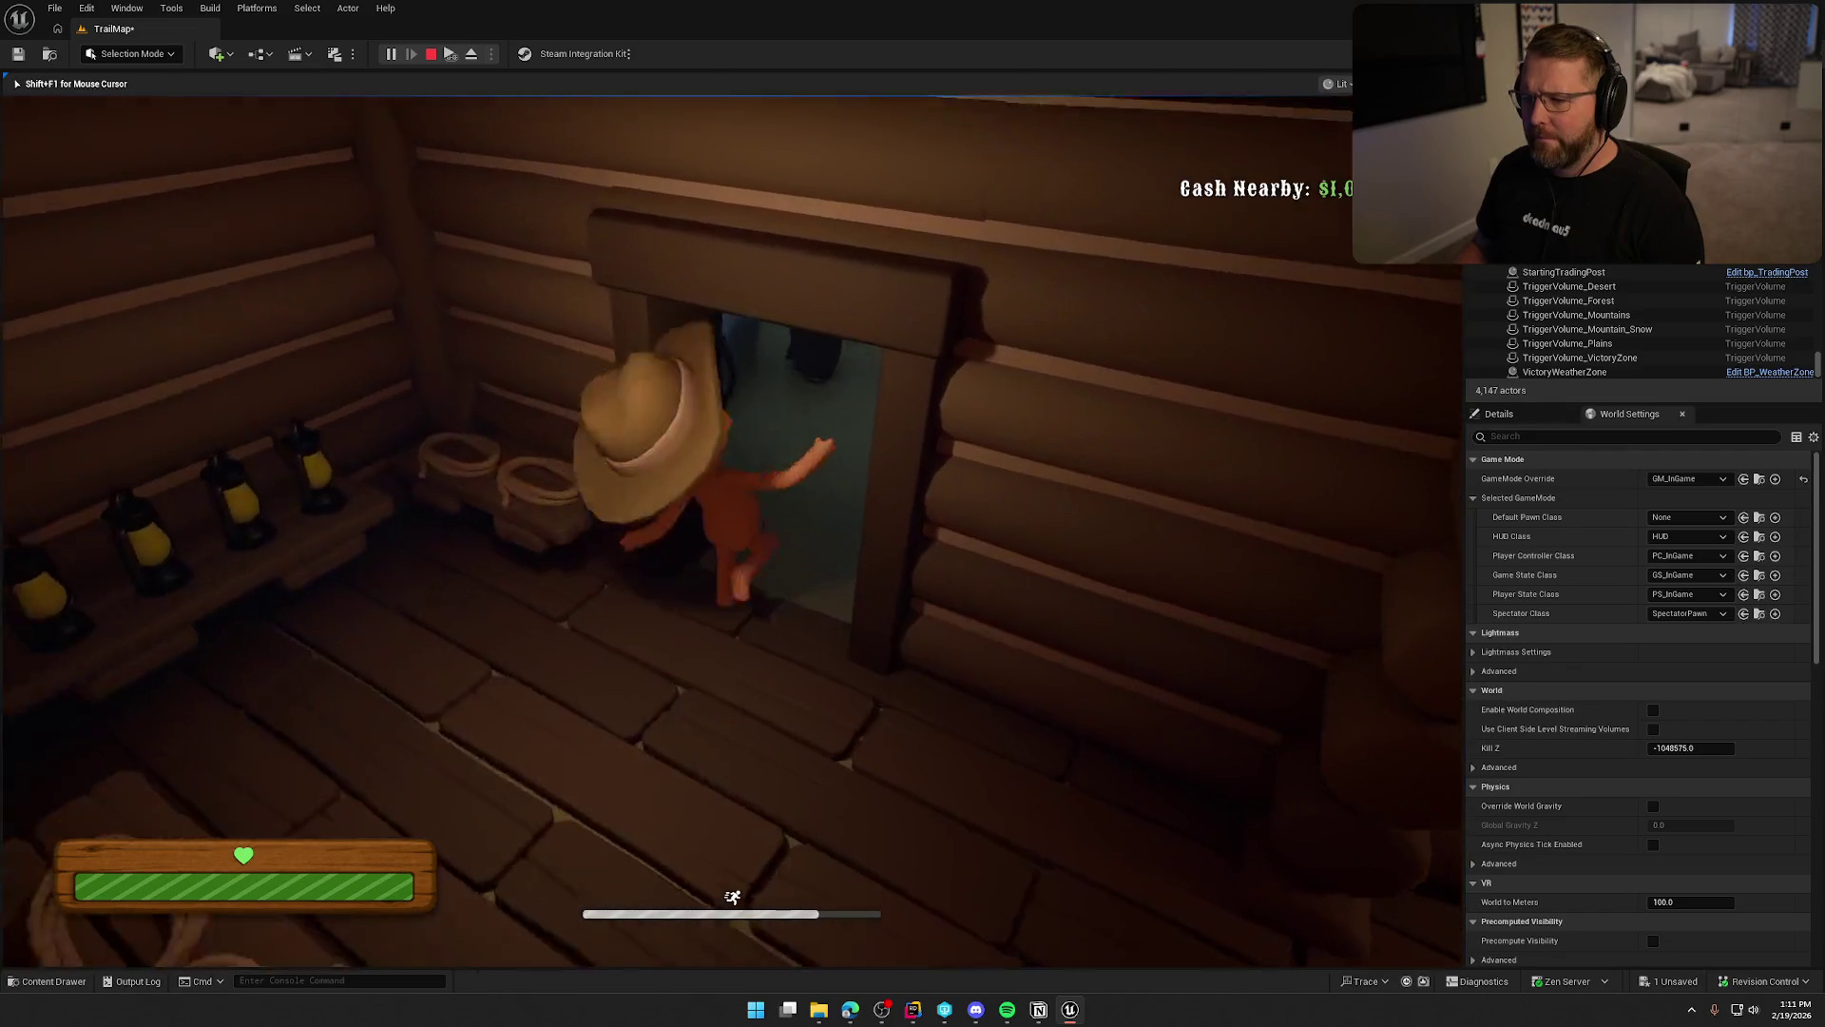
key(w)
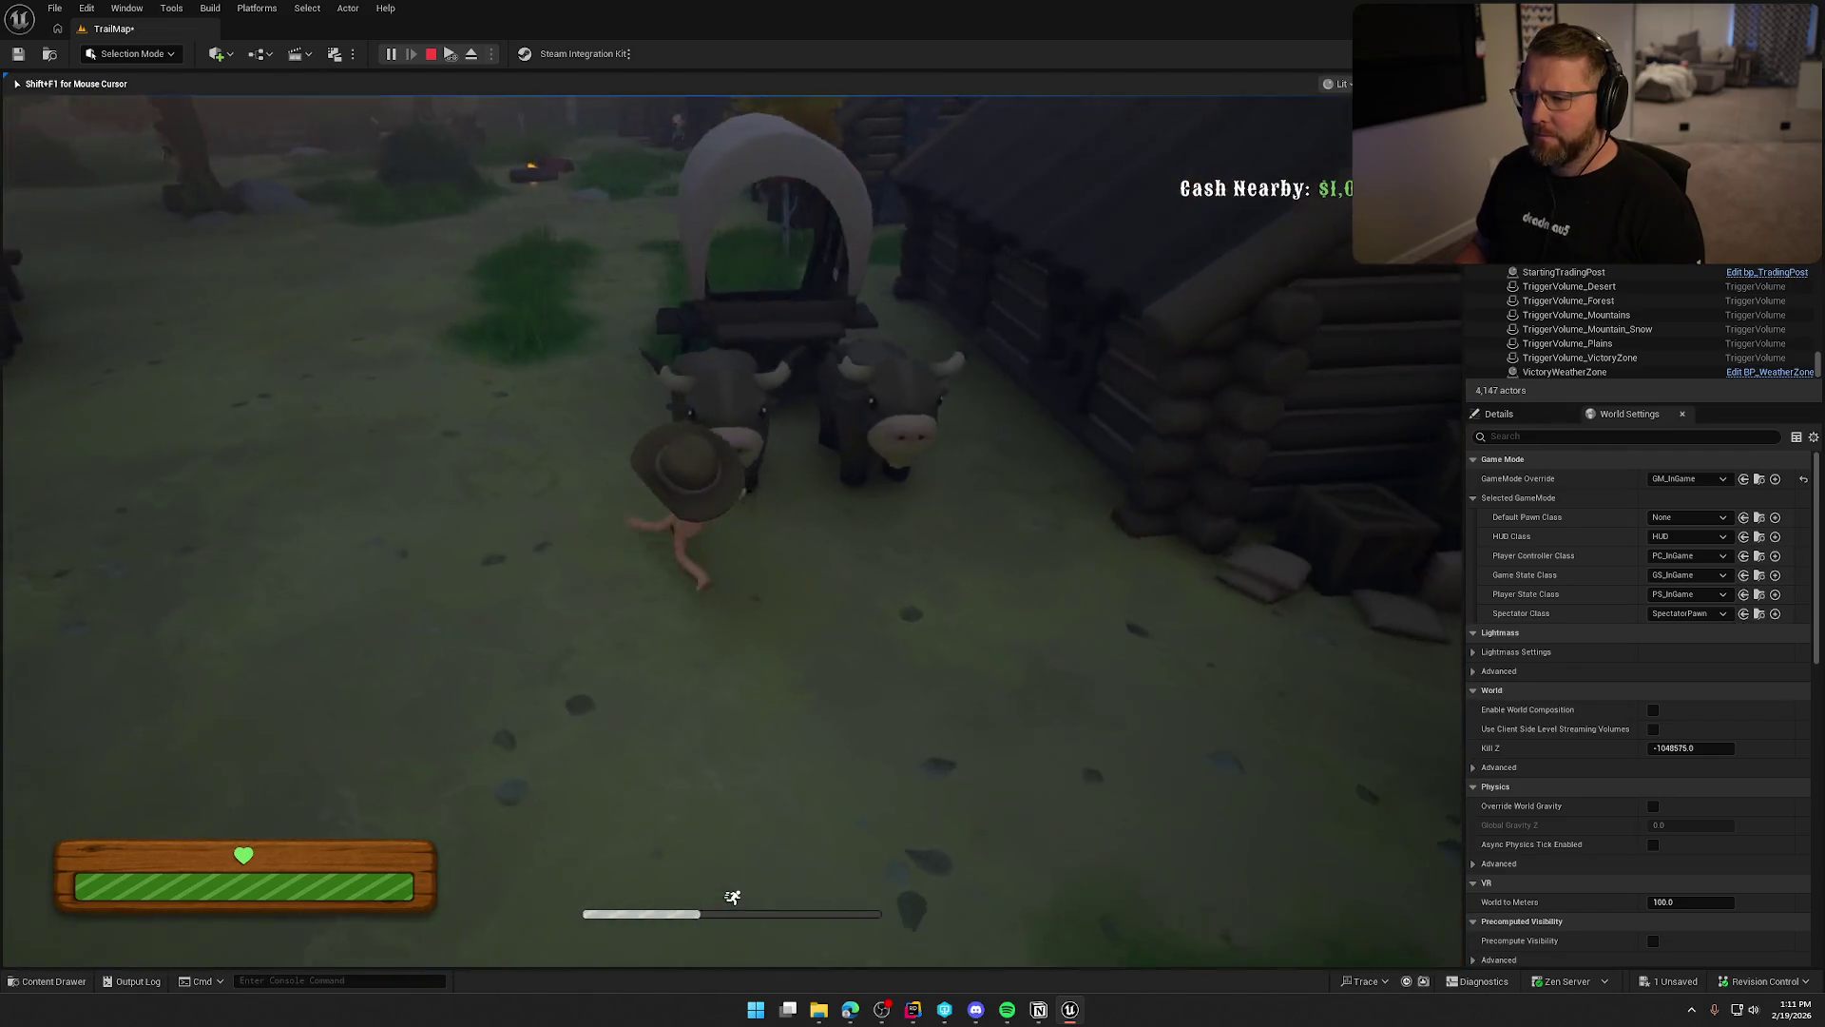
key(w)
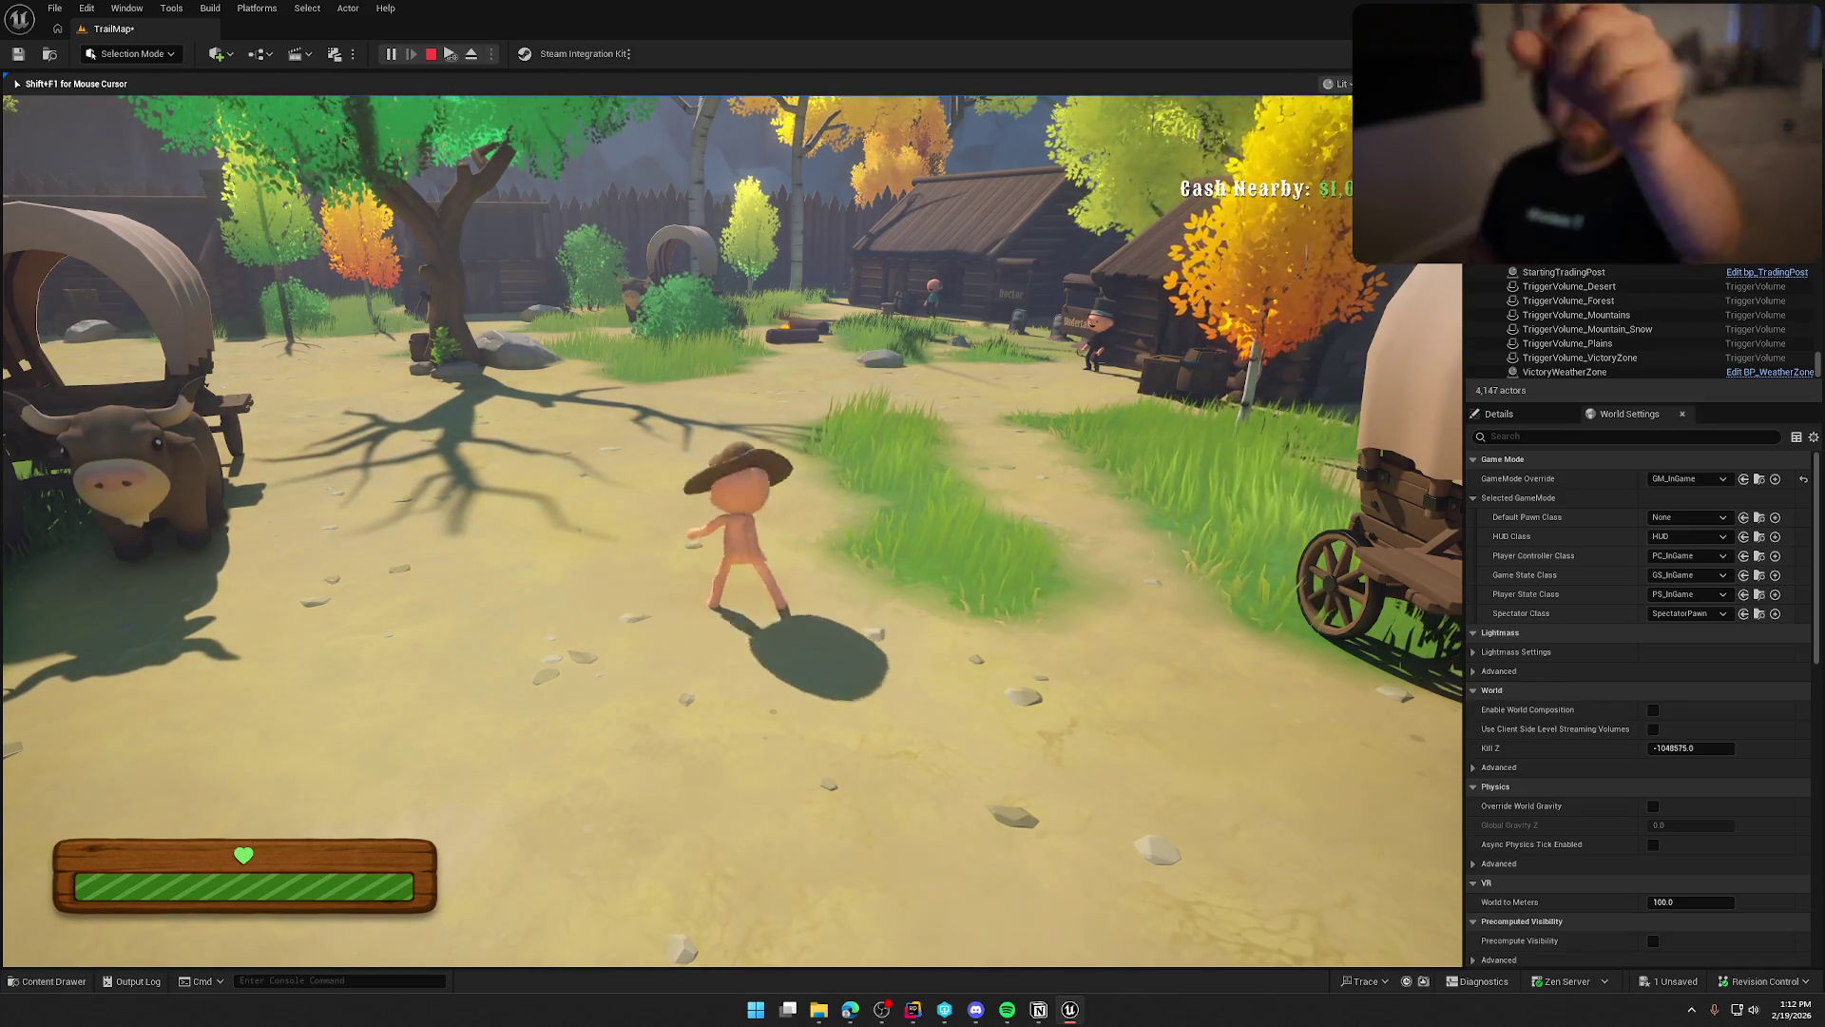
Run the cowboy through the sunlit village toward the wagon and store.
key(w)
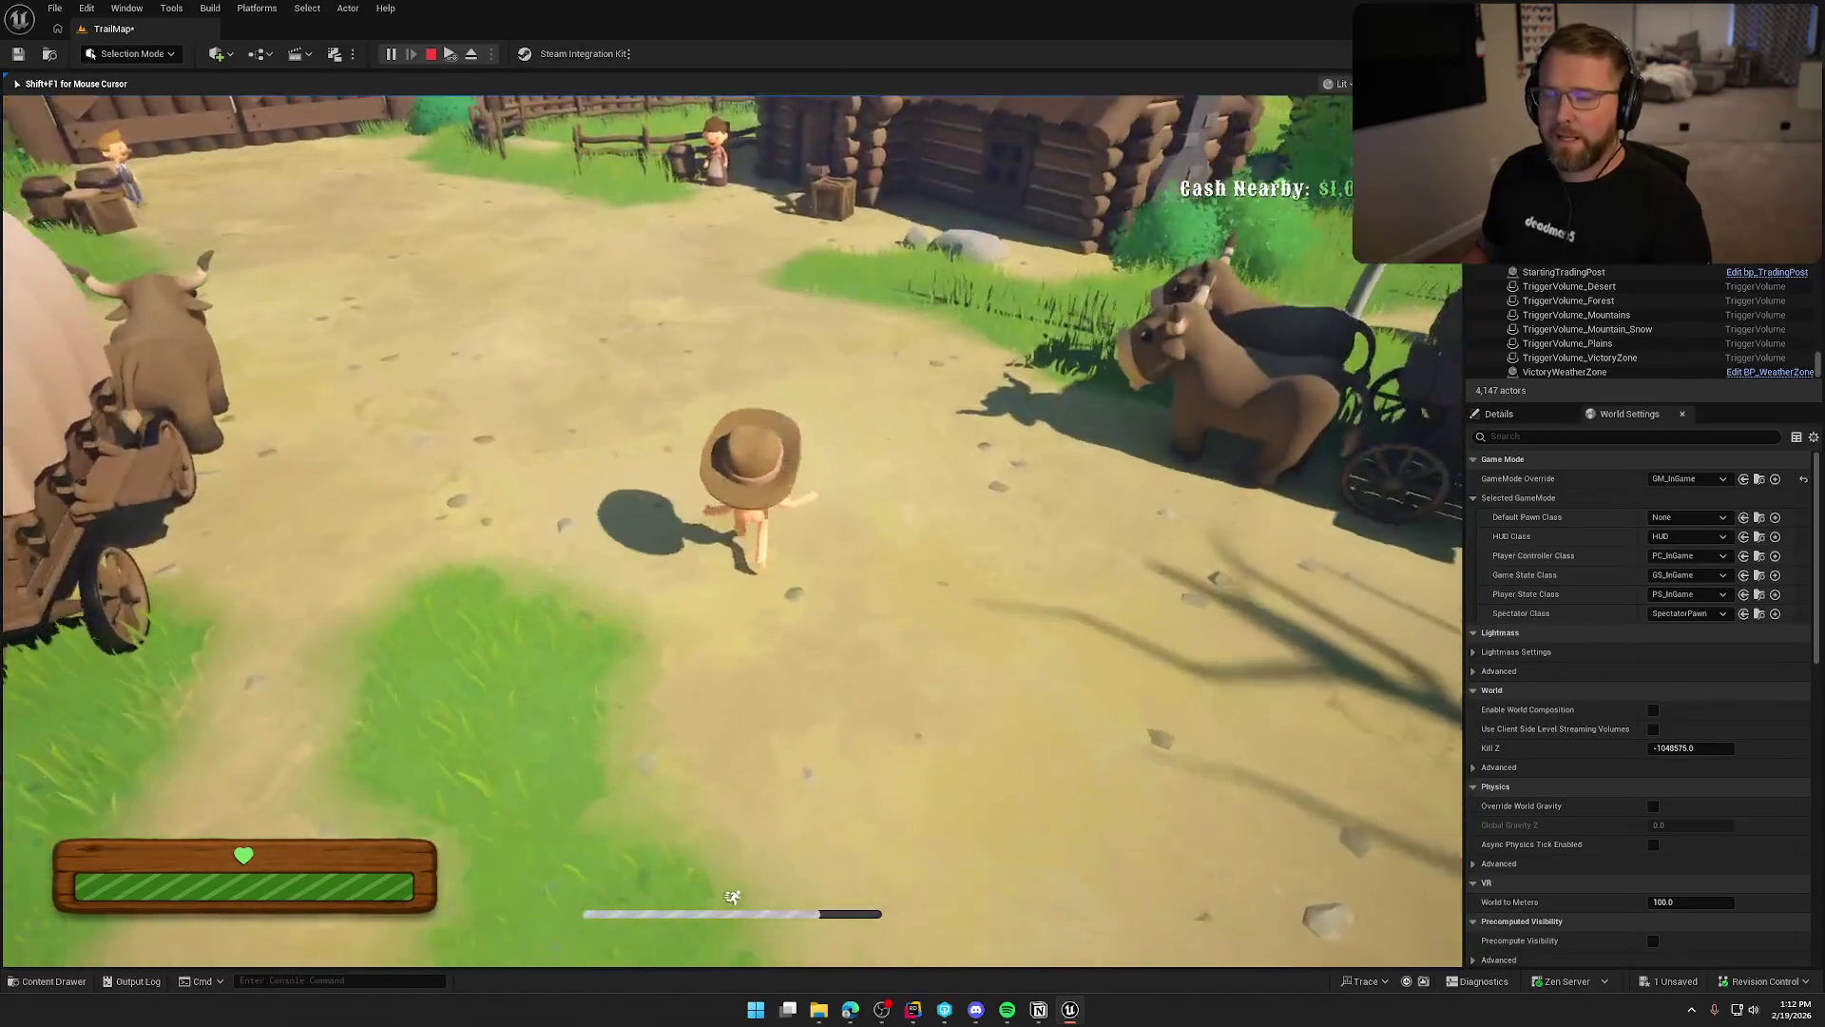
End the play session with Esc to return to the TrailMap level view.
key(Escape)
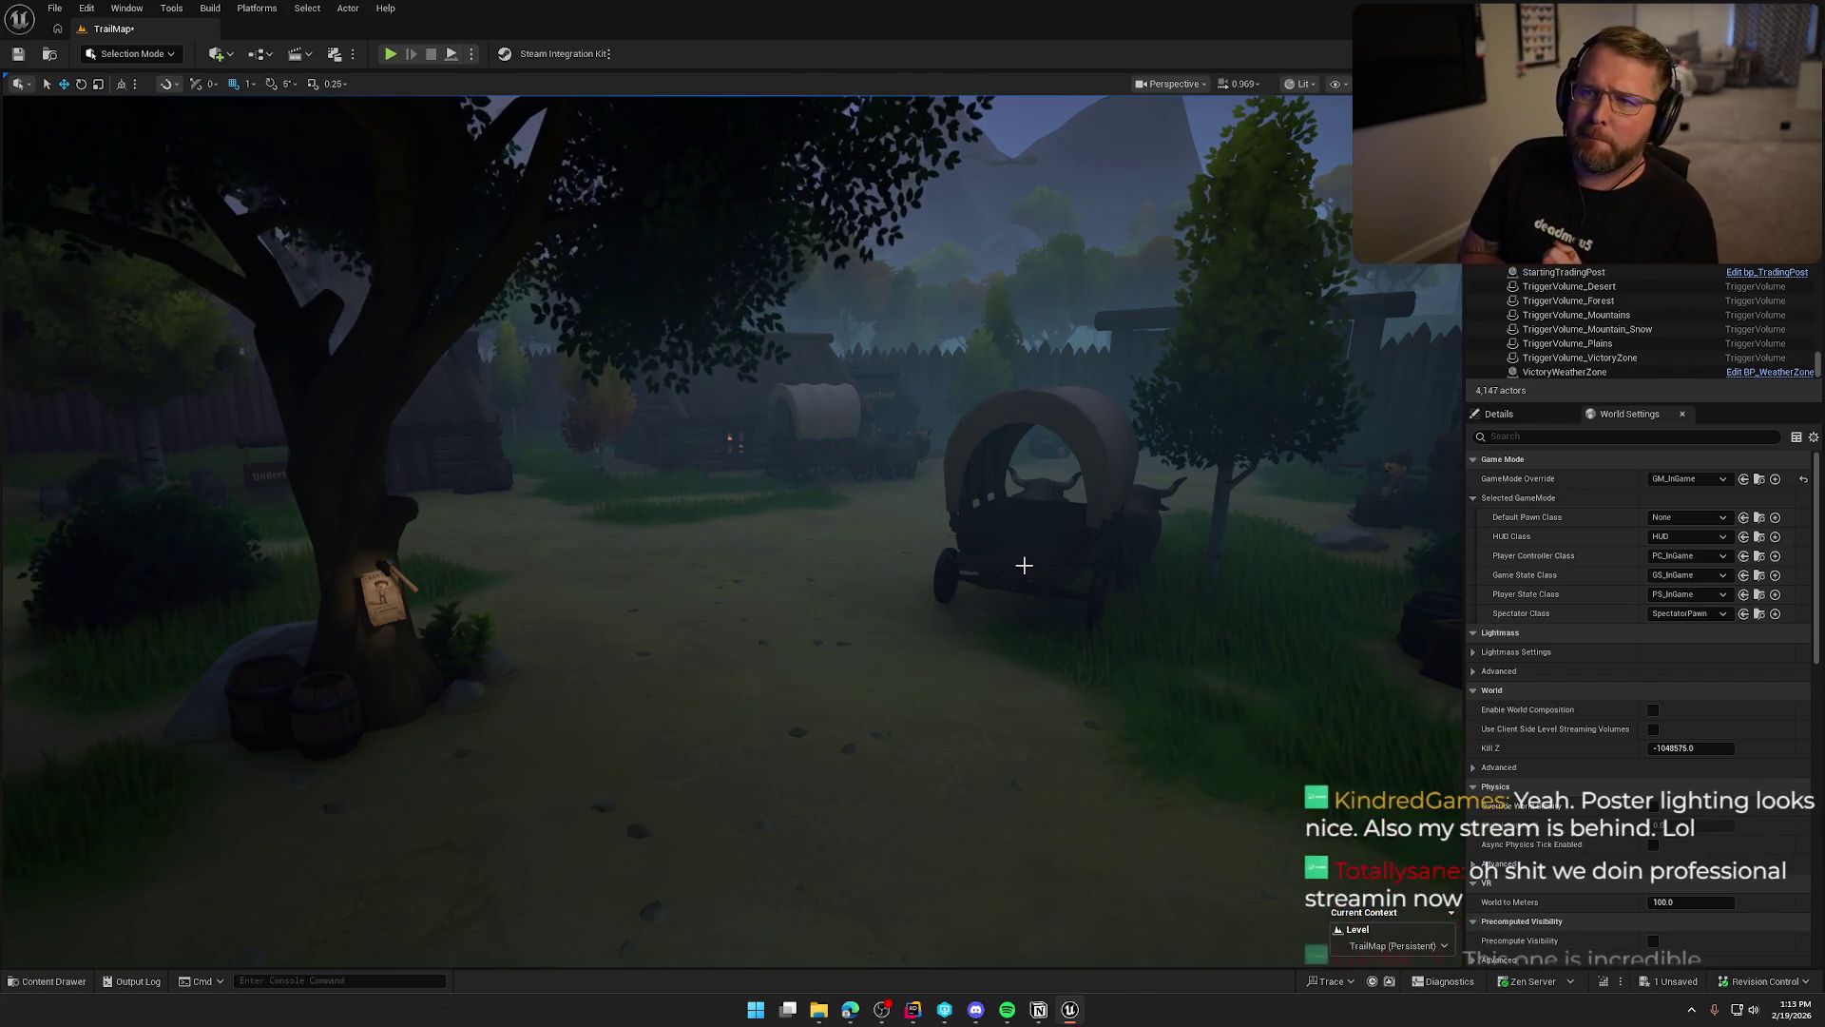
Fly the camera back and left so the wanted-poster tree is centred beside the covered wagon.
drag(1084, 762, 1027, 837)
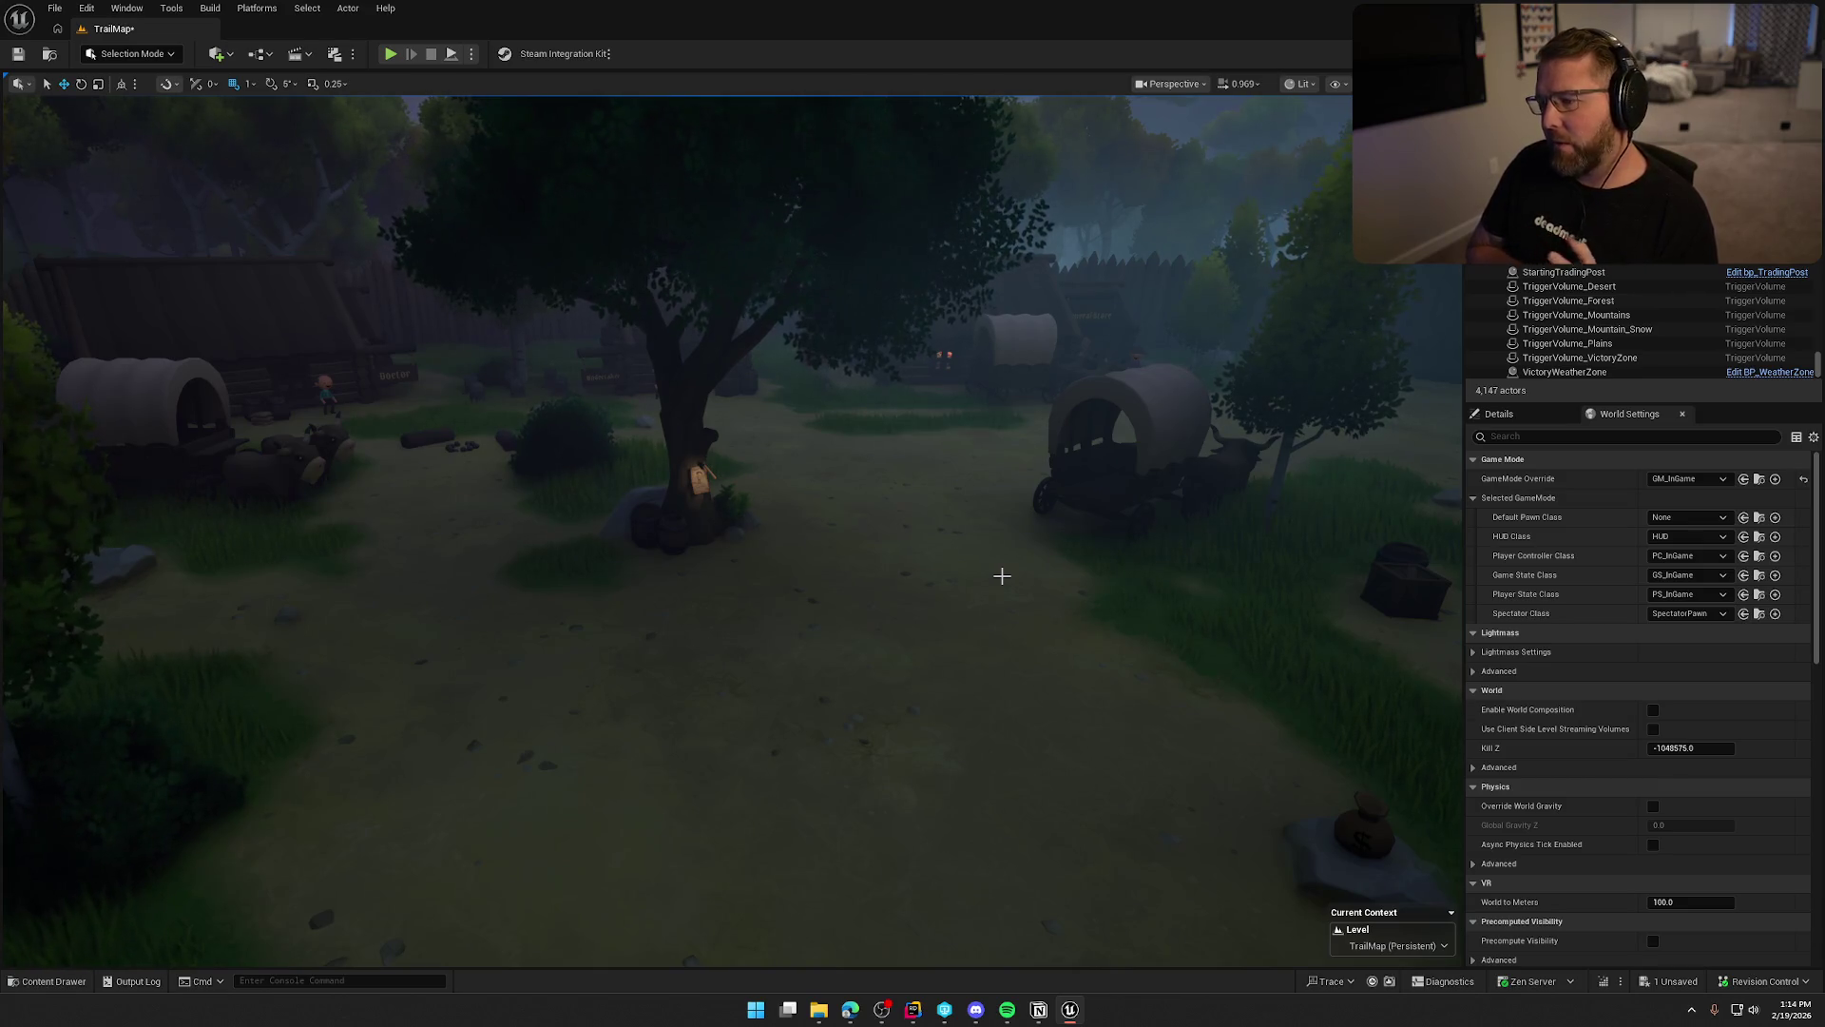
key(alt+Tab)
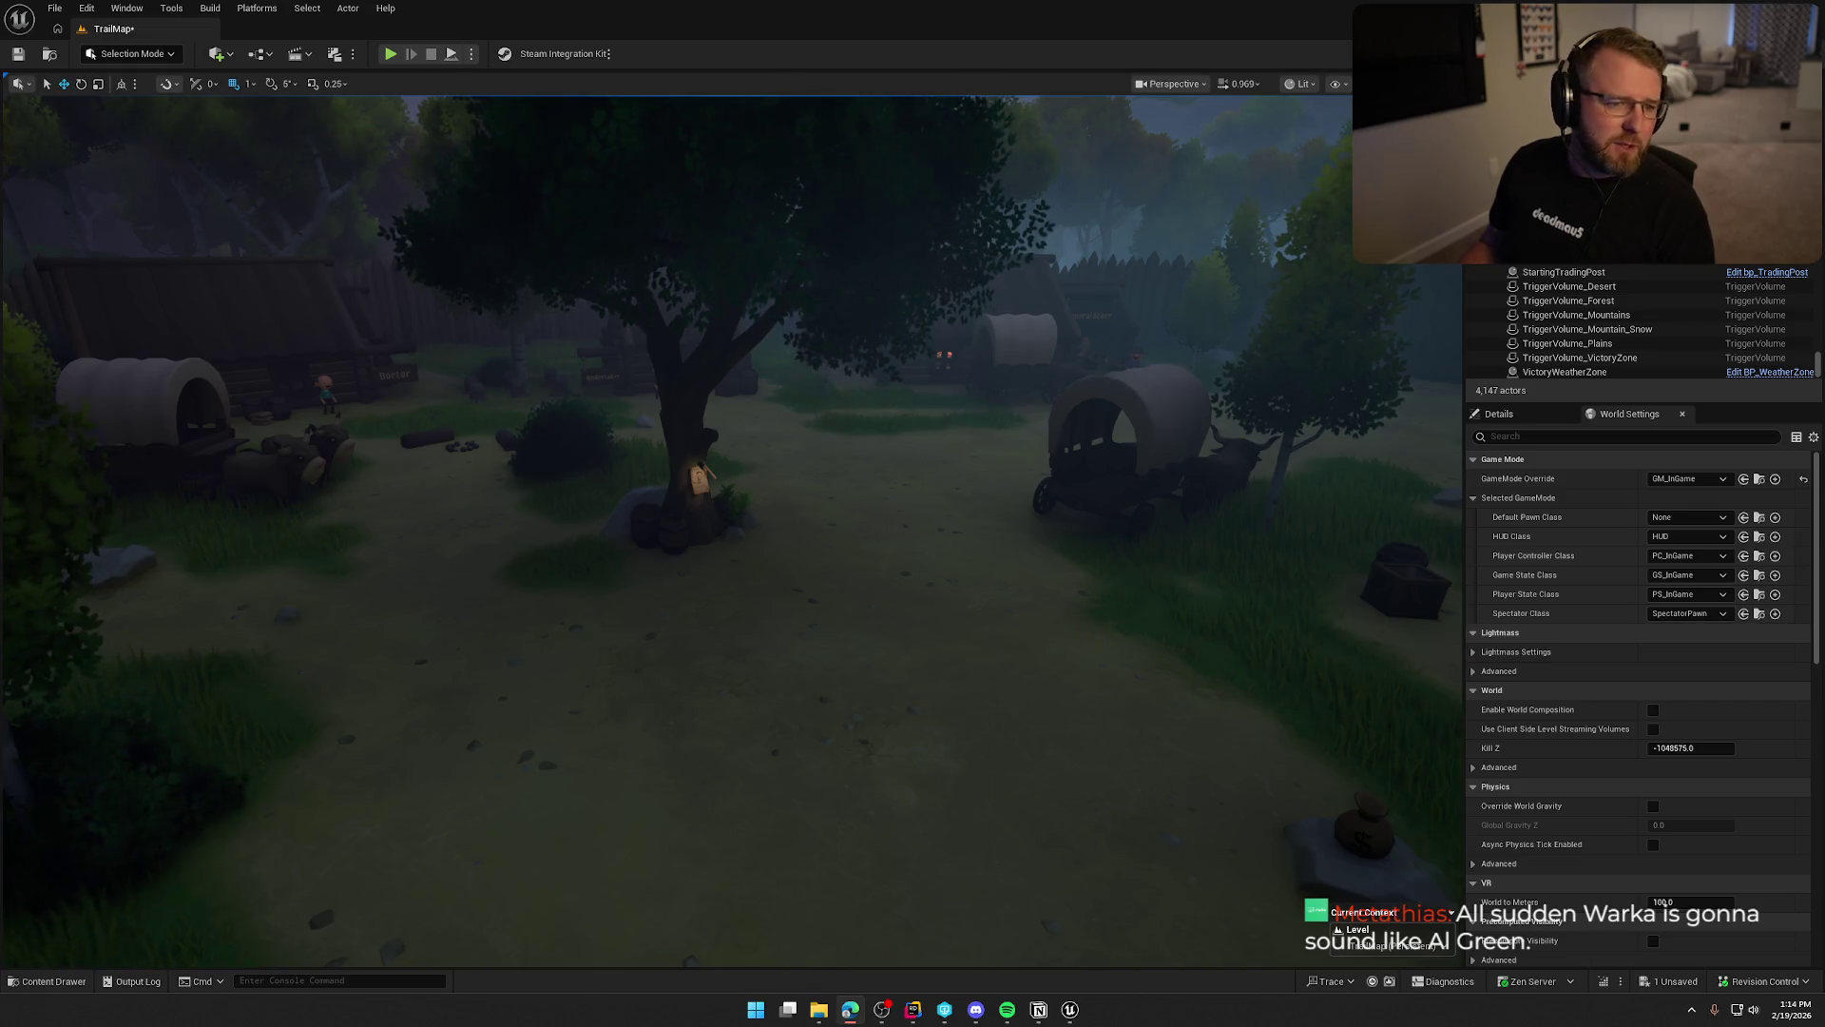
mouse_move(804, 502)
mouse_down()
mouse_move(893, 418)
mouse_move(709, 505)
mouse_up()
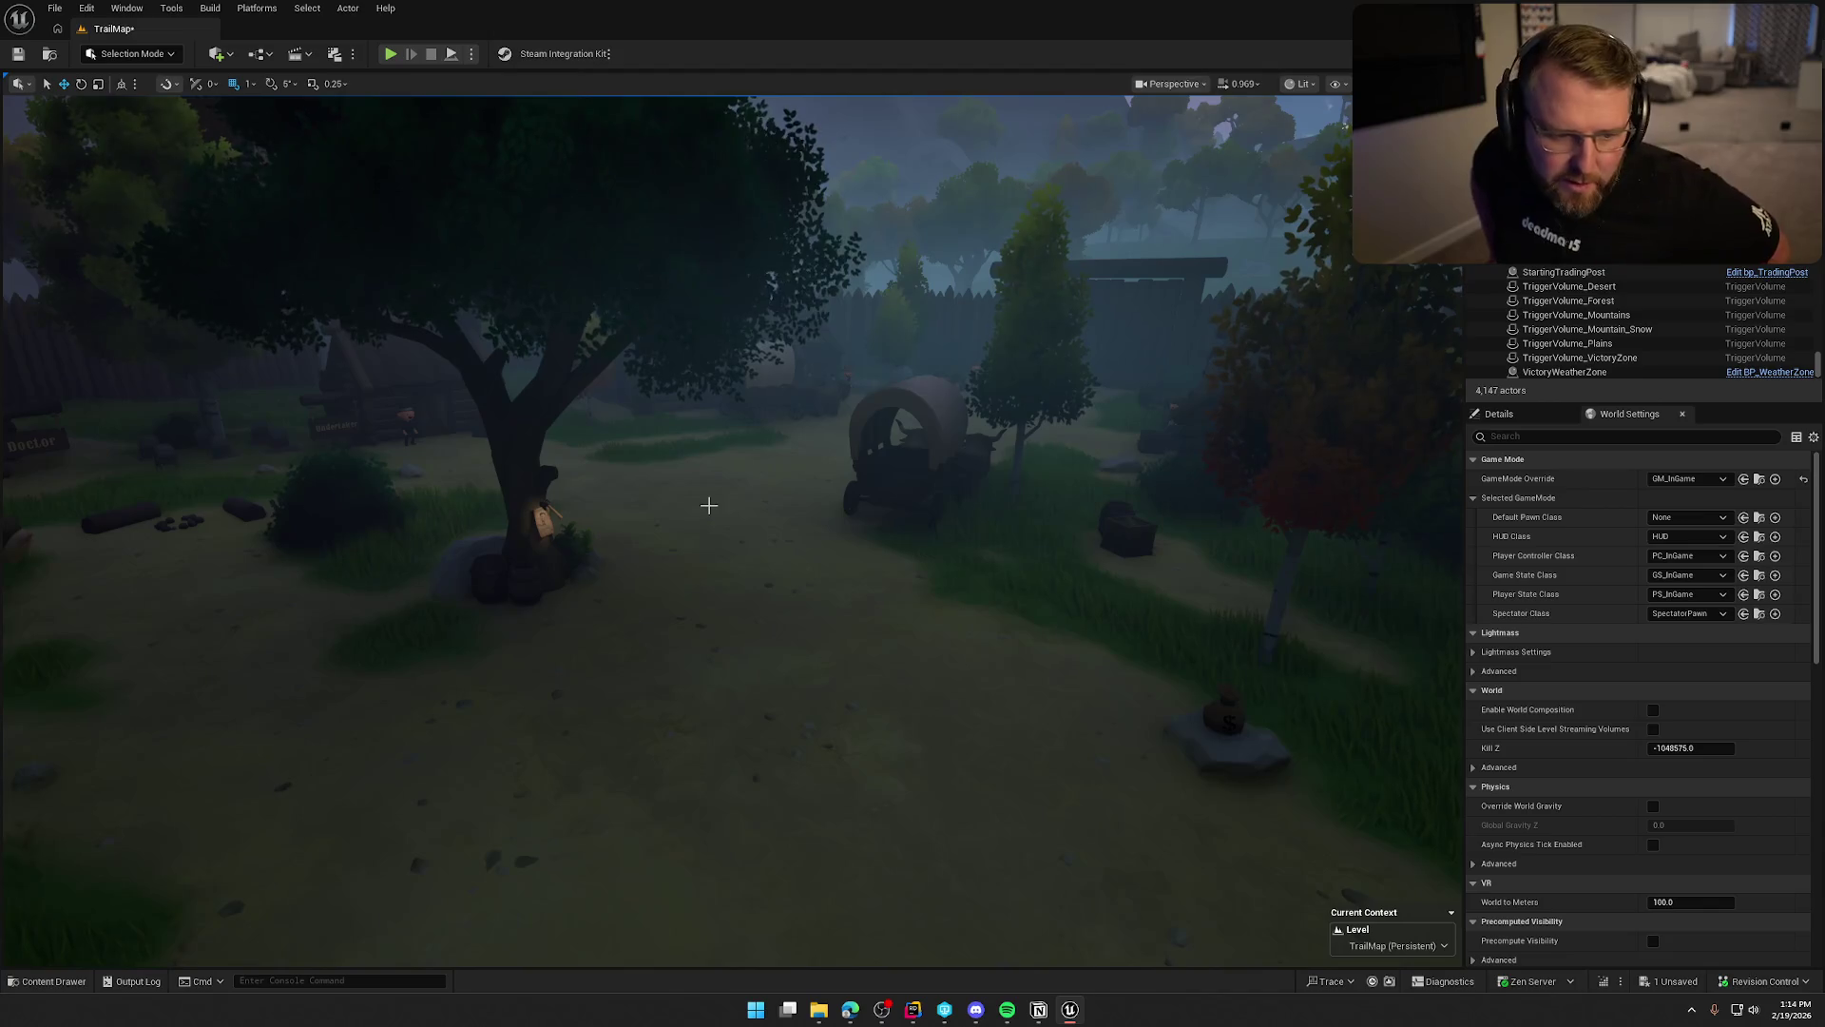
Fly the camera toward the wanted-poster tree, its barrels, and the oxen-drawn covered wagon.
mouse_move(765, 485)
mouse_down()
mouse_move(789, 470)
mouse_move(768, 483)
mouse_up()
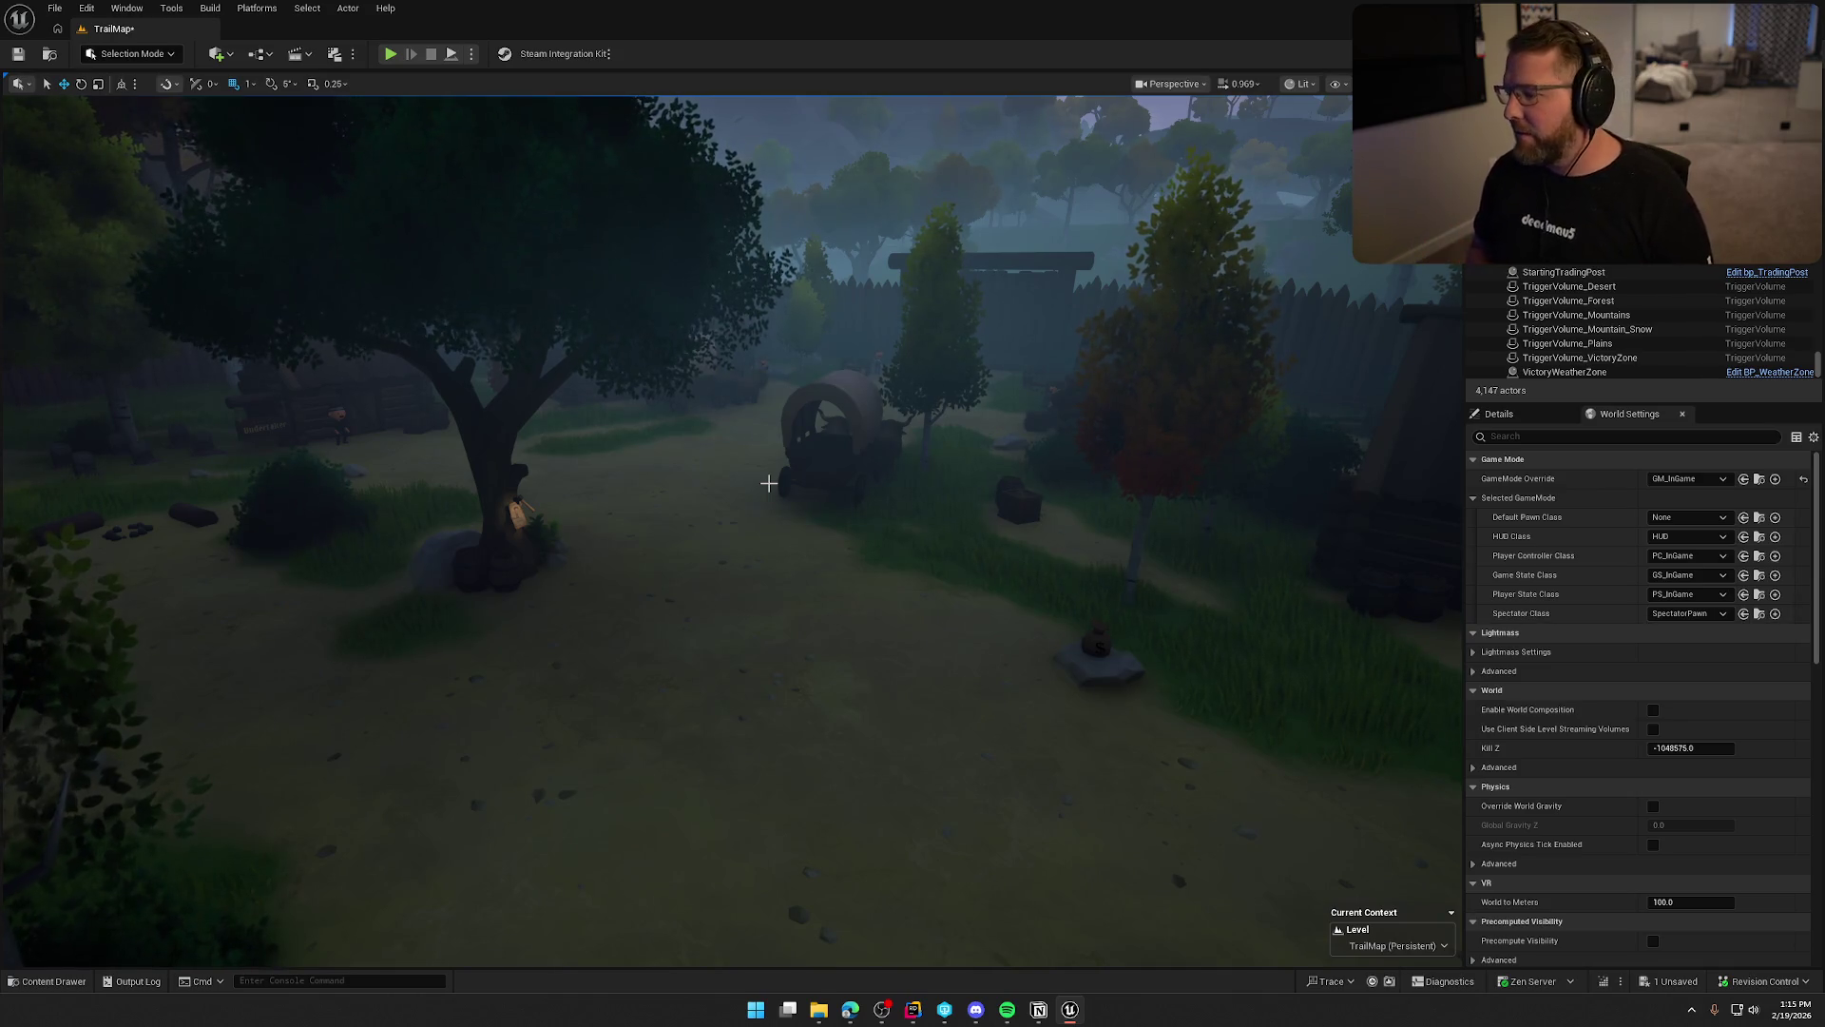
mouse_move(767, 480)
mouse_down()
mouse_move(727, 547)
mouse_move(765, 481)
mouse_up()
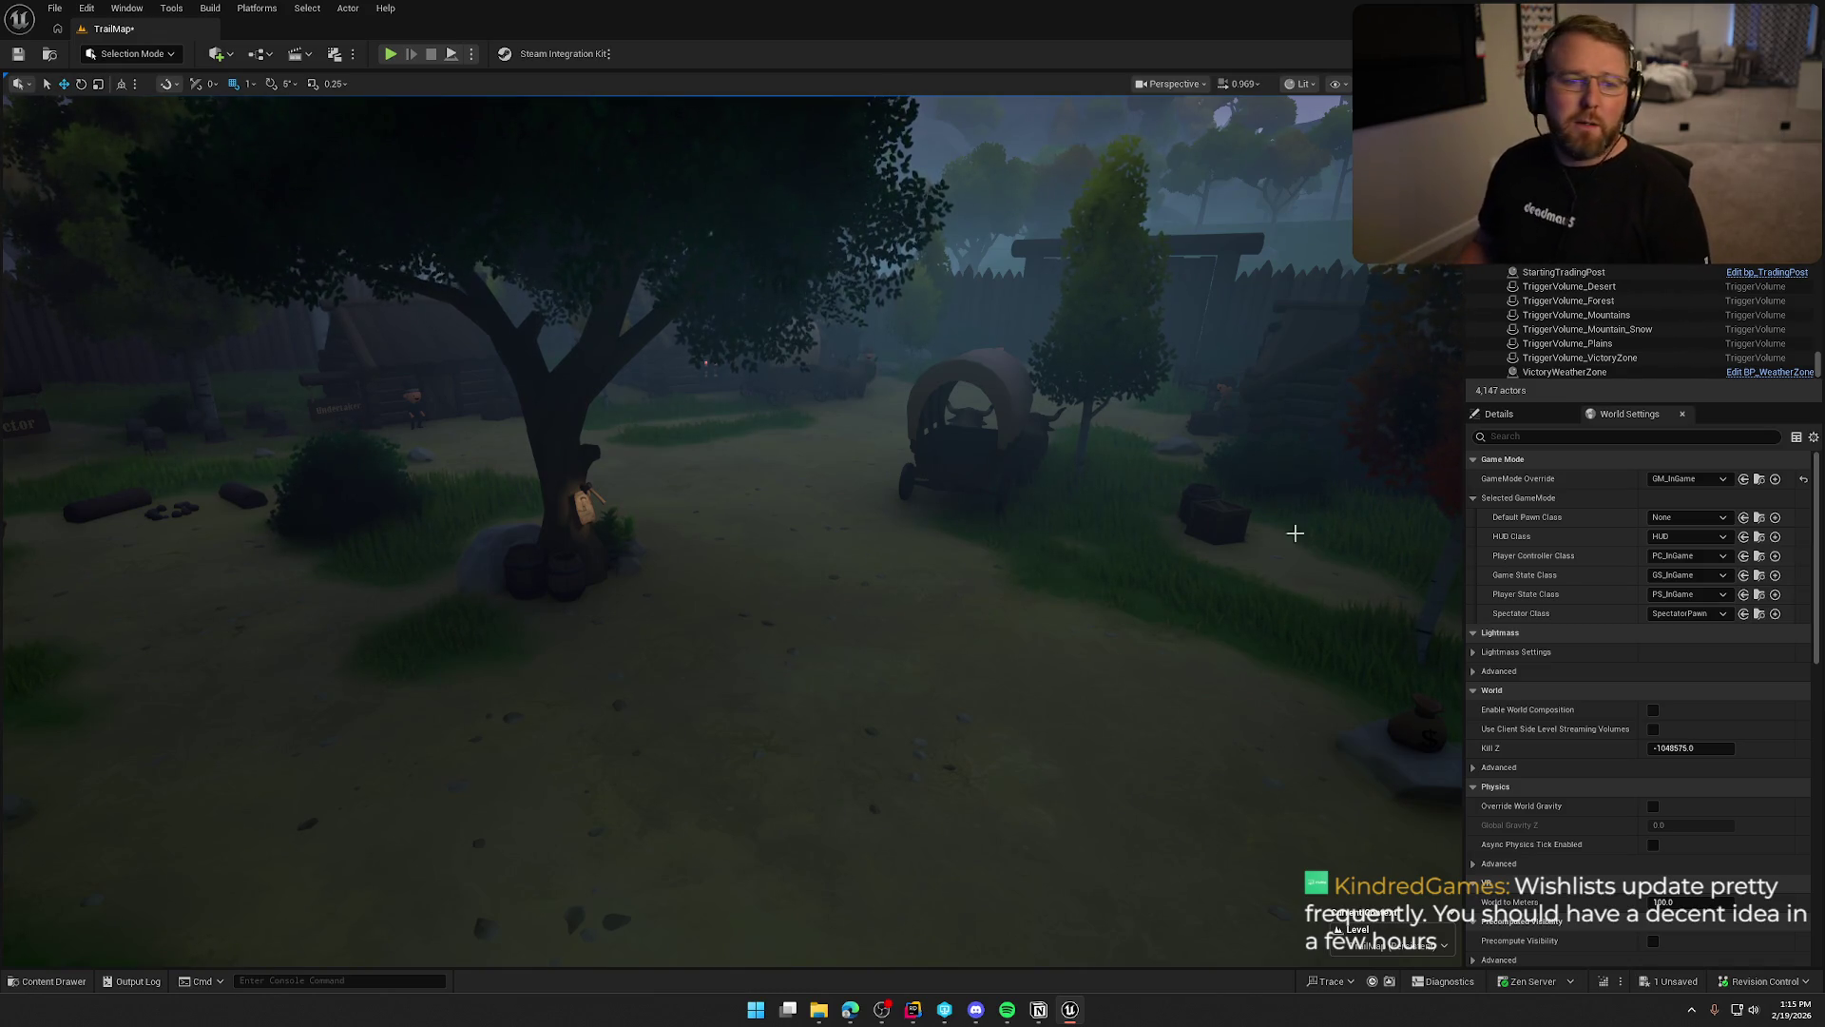
key(alt+Tab)
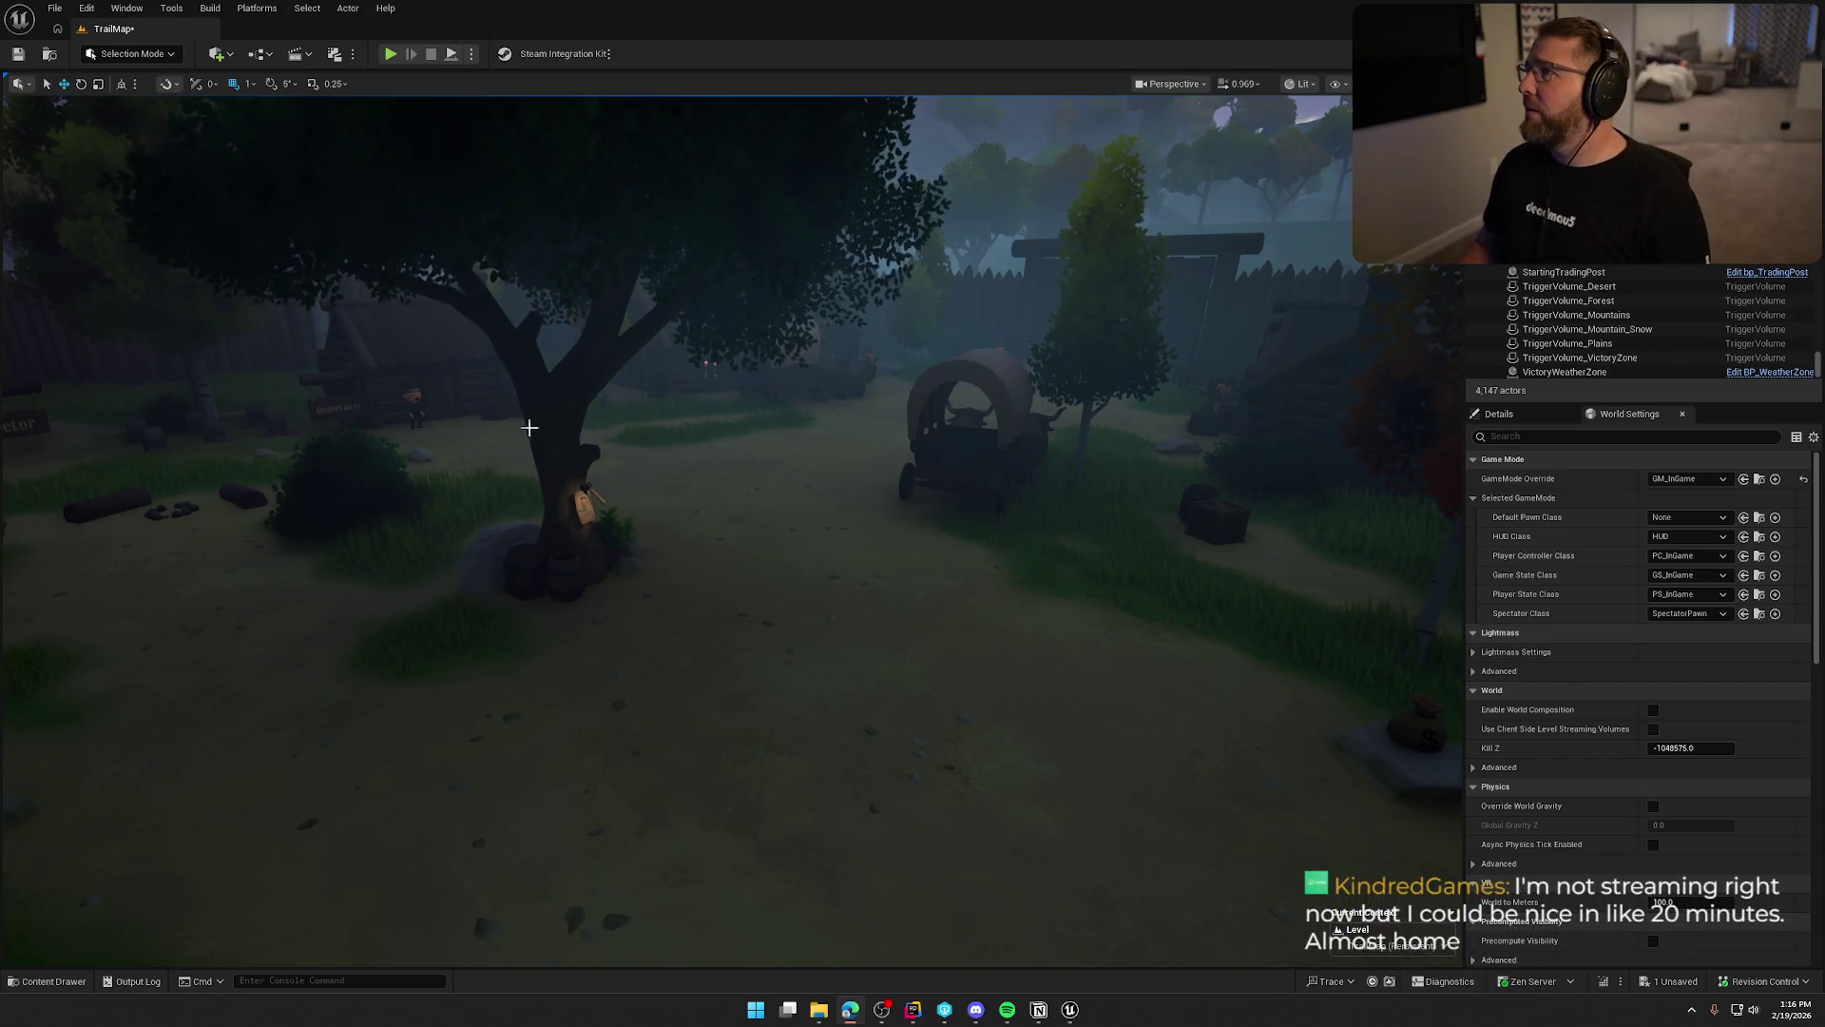
drag(832, 455, 832, 455)
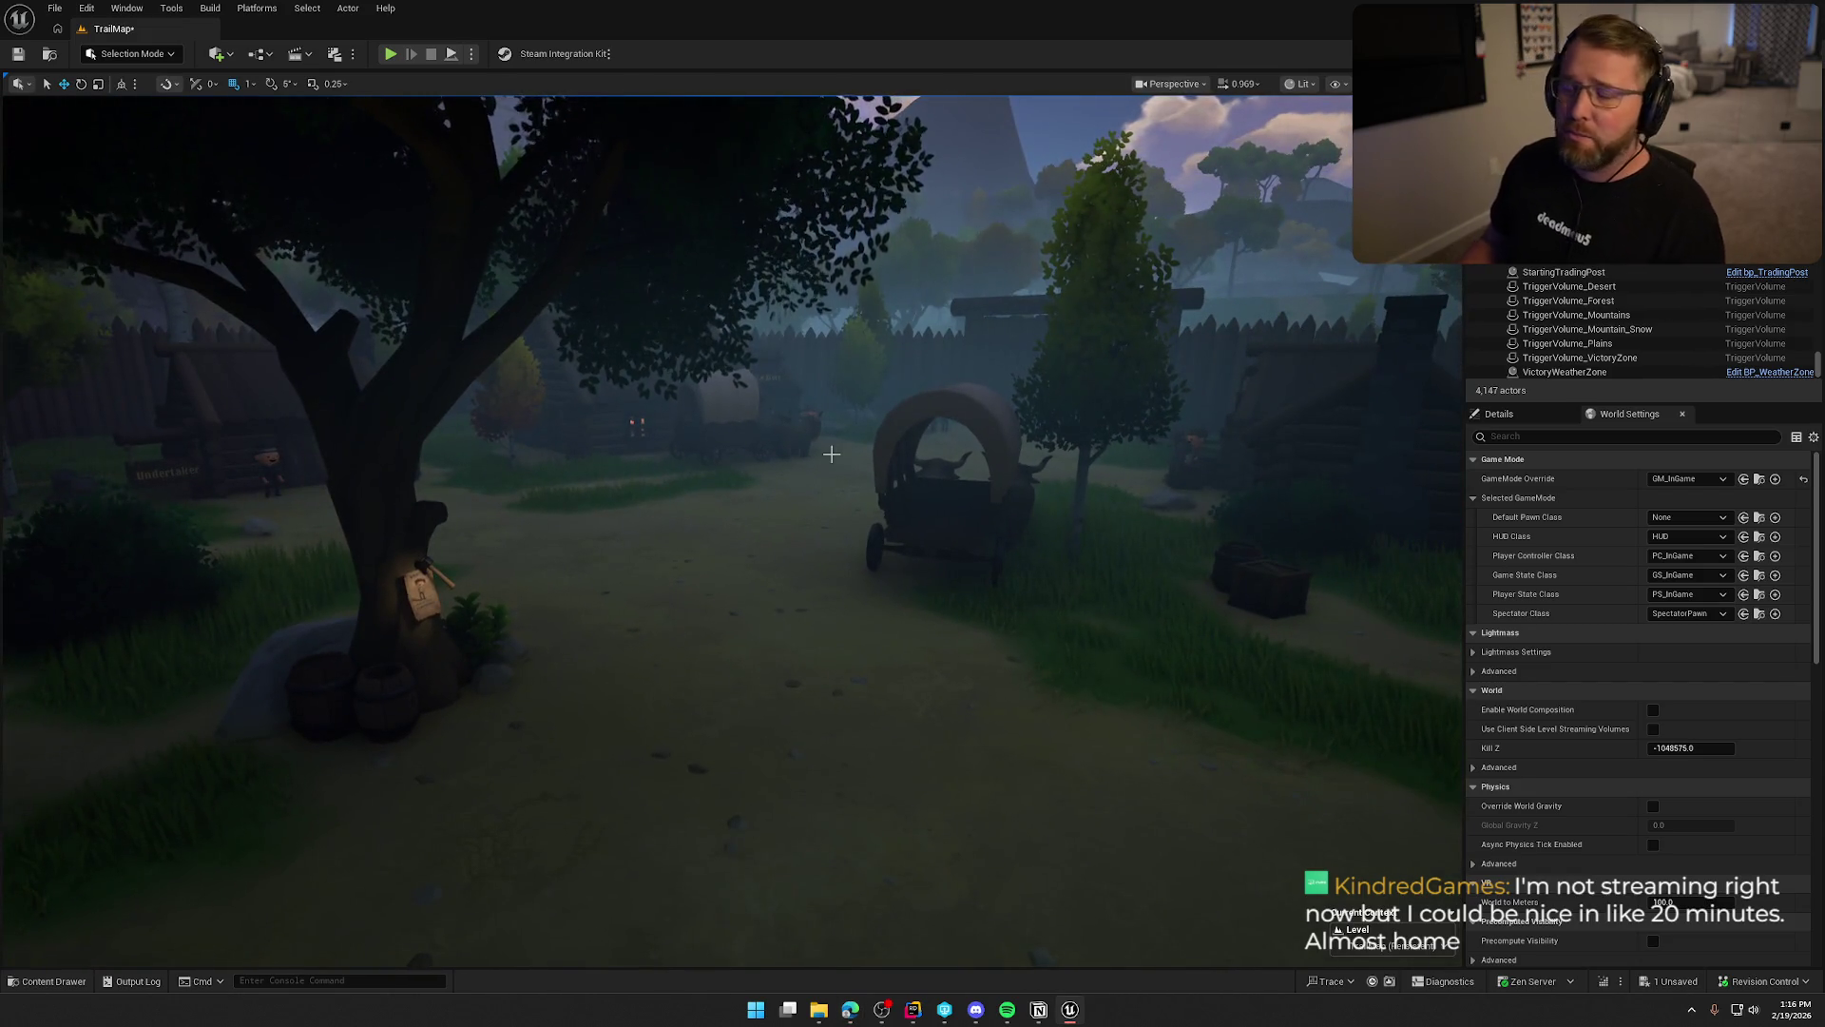